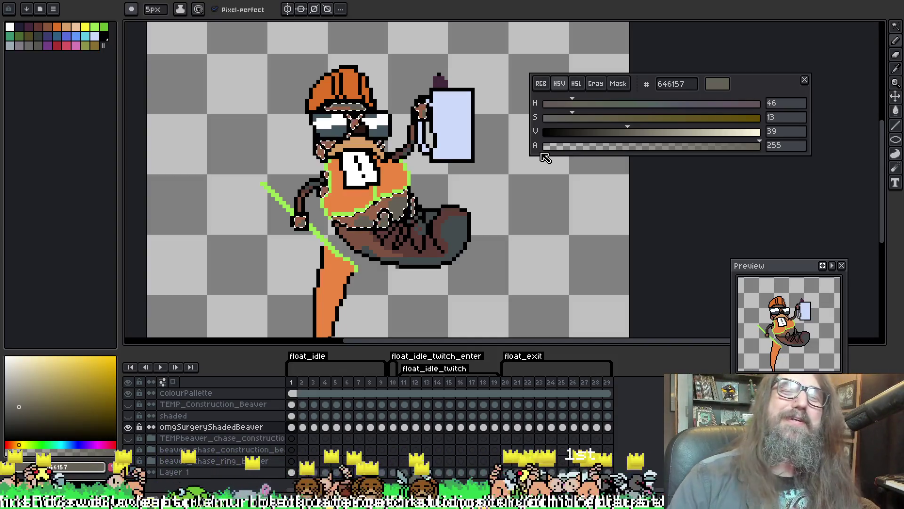
# Nudge the view of the shaded first frame left, then advance to frame 2.
pyautogui.moveTo(362, 134); pyautogui.dragTo(339, 133)
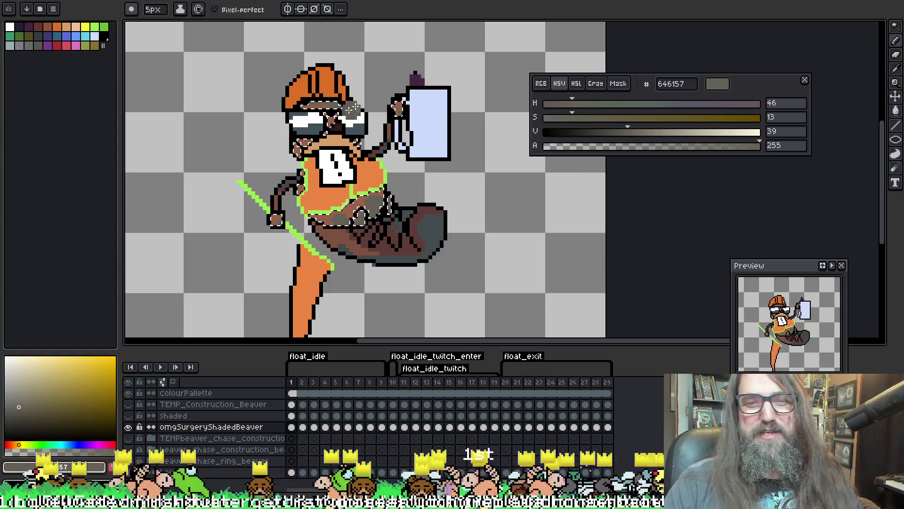
pyautogui.press('w')
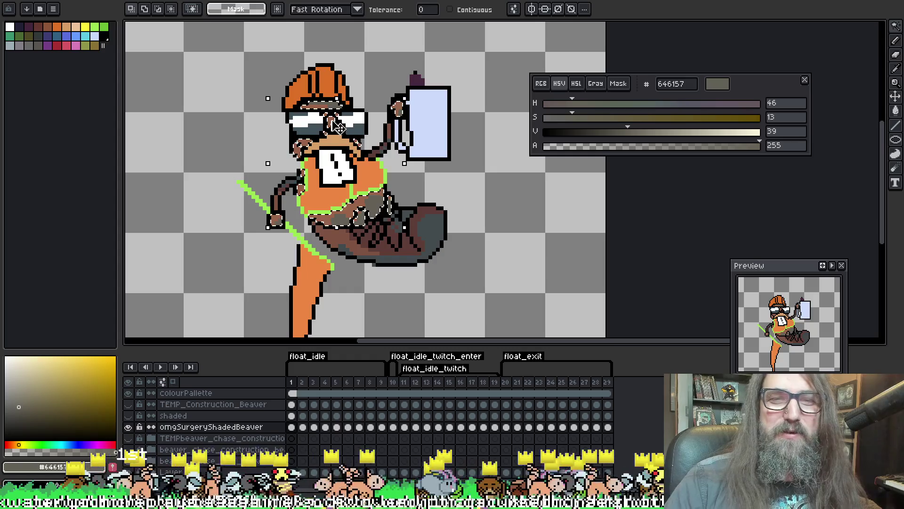
pyautogui.press('b')
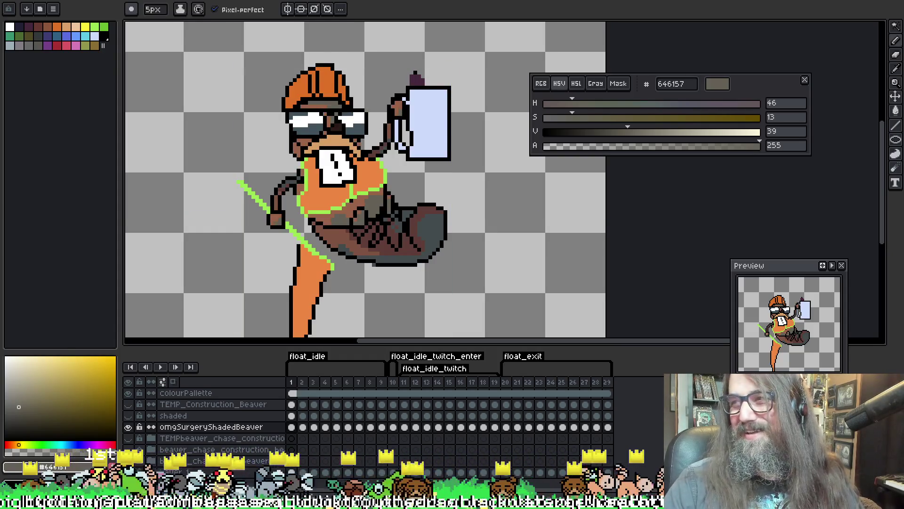
pyautogui.press('.')
# Magic Wand-select frame 2's brown fur and pencil grey-brown shading over the belly.
pyautogui.press('w')
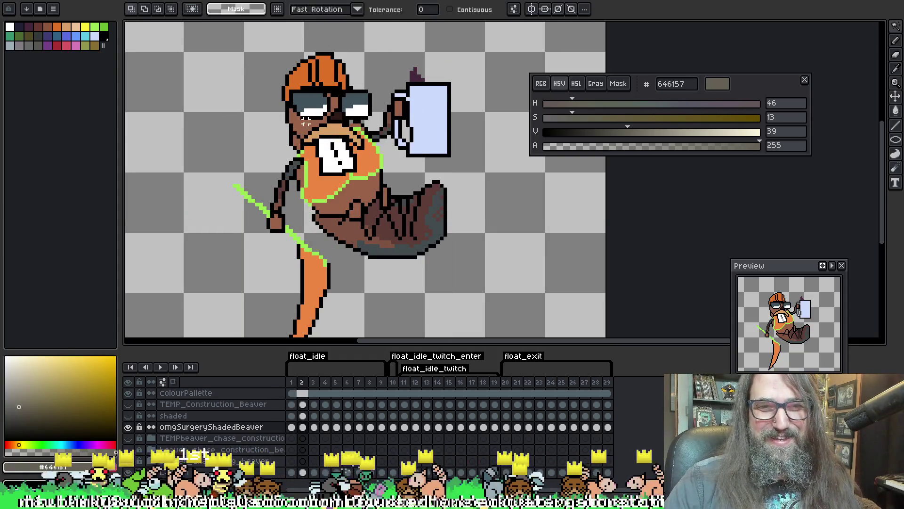
pyautogui.click(305, 121)
pyautogui.press('b')
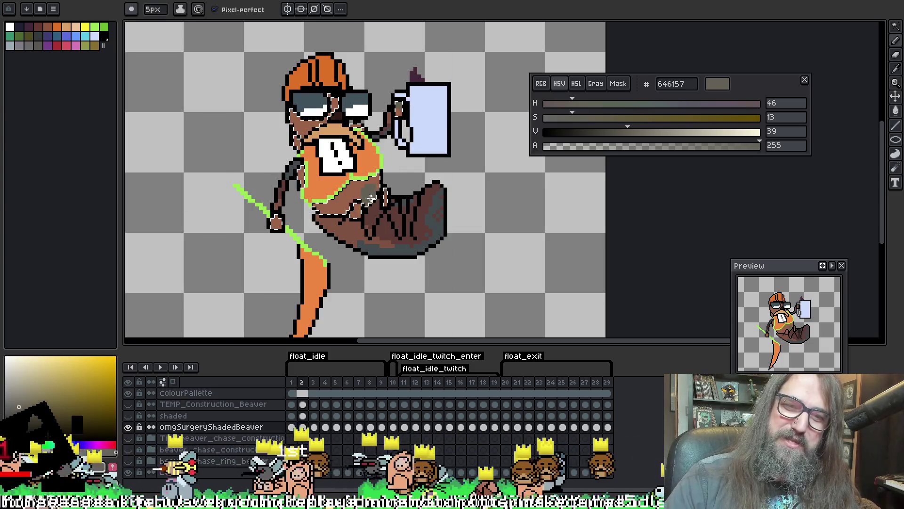
pyautogui.moveTo(371, 199); pyautogui.dragTo(362, 215)
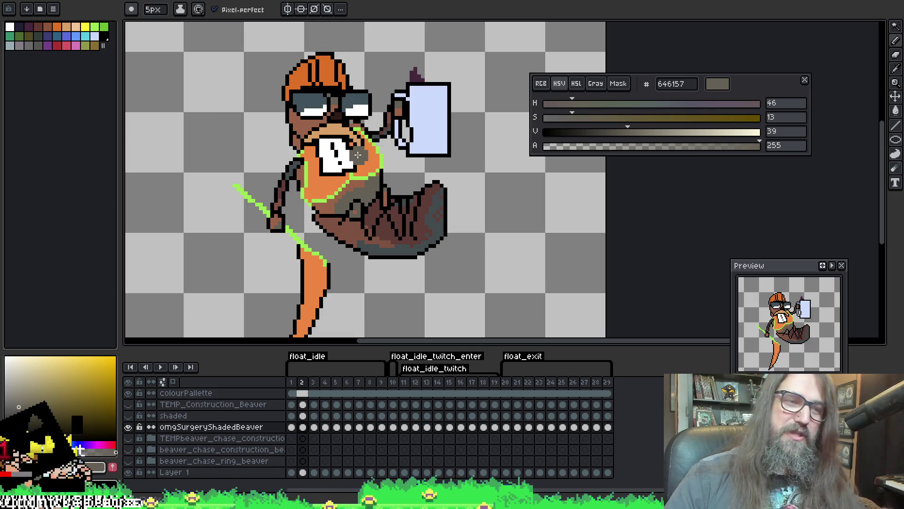
pyautogui.press('v')
pyautogui.press('b')
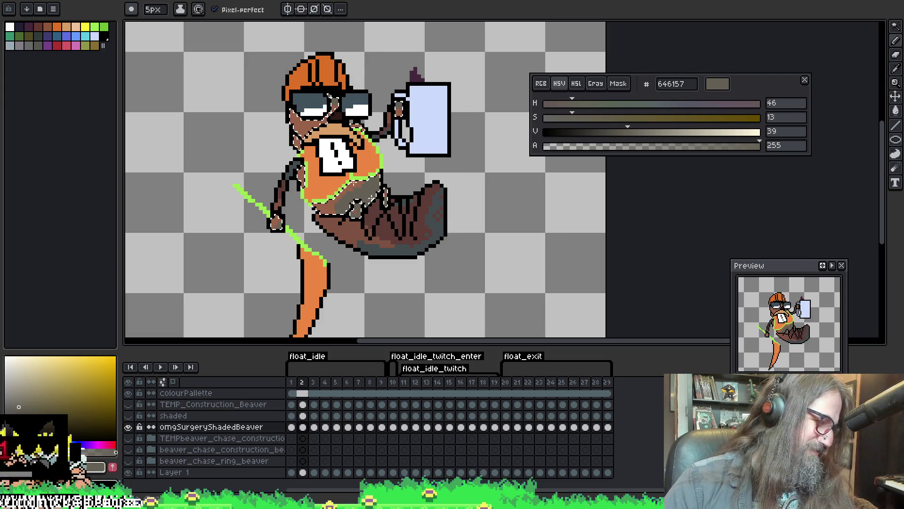
pyautogui.press('i')
pyautogui.press('b')
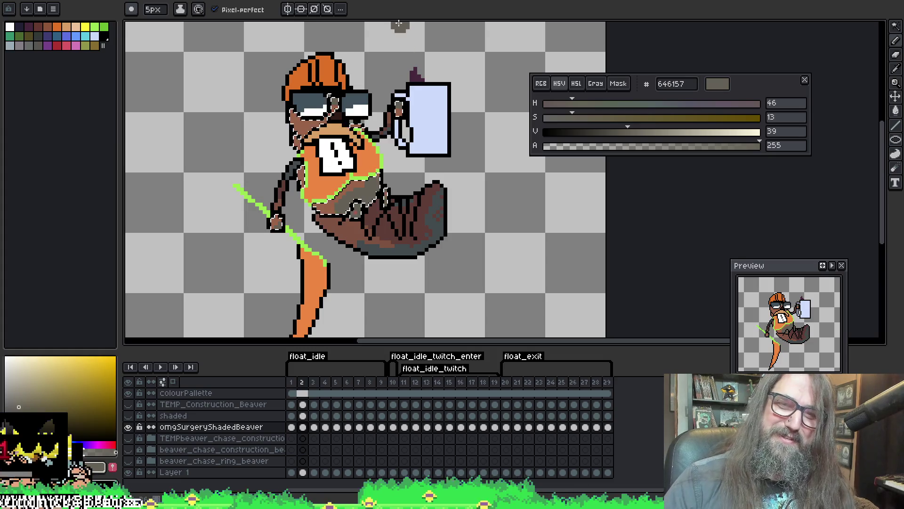
# Shade frame 3's body and face dark brown #646157, then go to frame 4.
pyautogui.press('.')
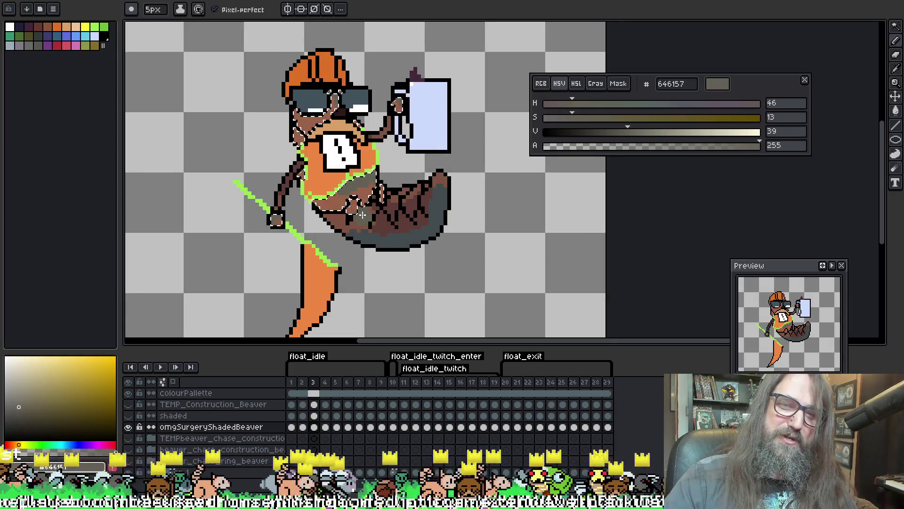
pyautogui.press('ctrl')
pyautogui.press('ctrl')
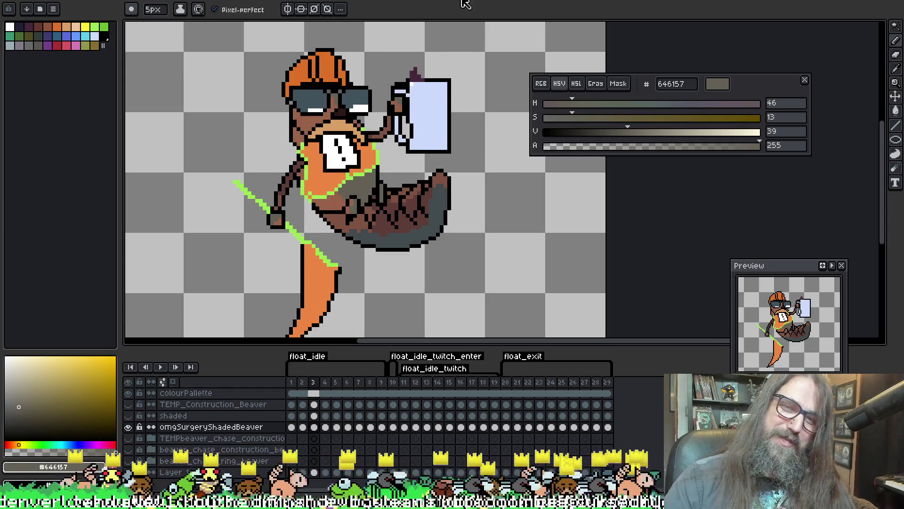
pyautogui.press('Right')
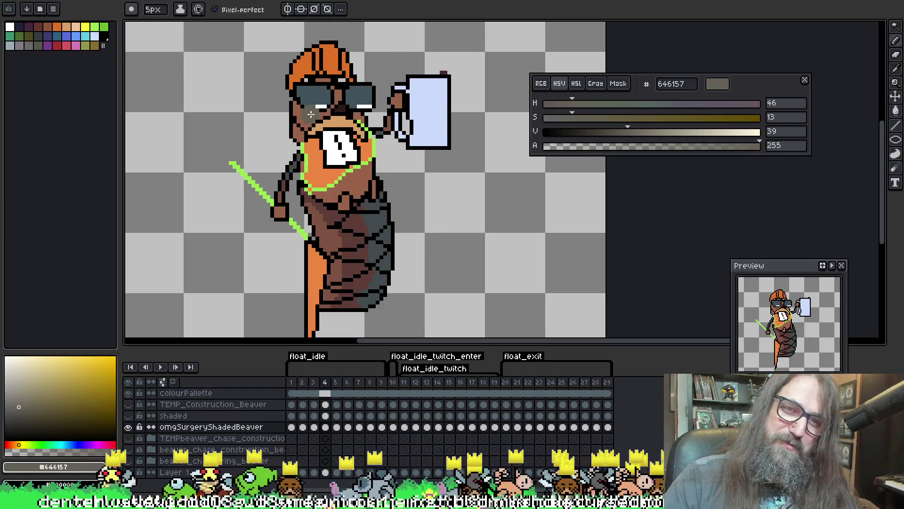
# Select frame 4's brown face, arms and hands, shade chest and belly #646157, then go to frame 5.
pyautogui.press('w')
pyautogui.click(324, 76)
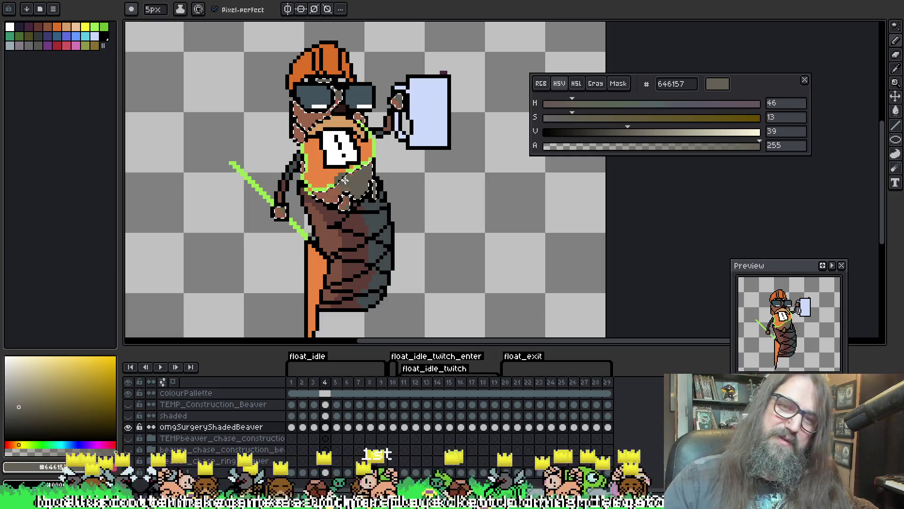
pyautogui.scroll(-4, 403, 60)
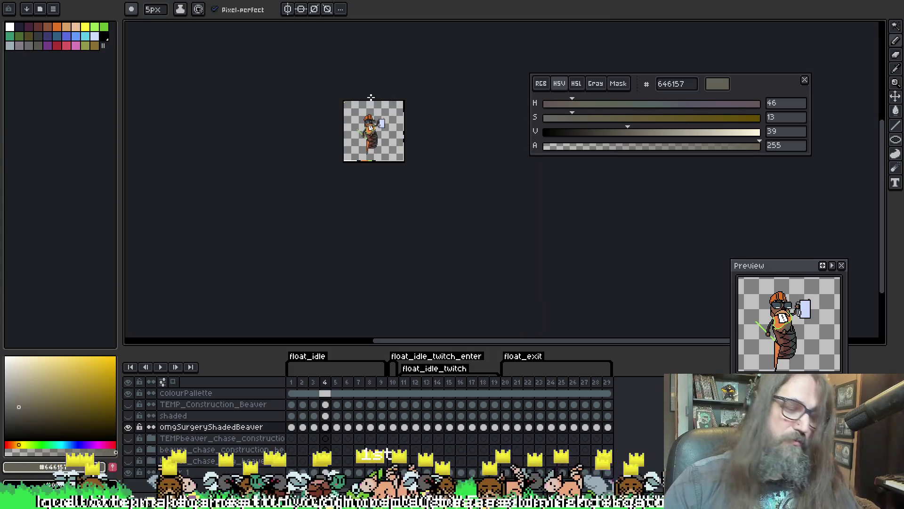
pyautogui.scroll(5, 361, 106)
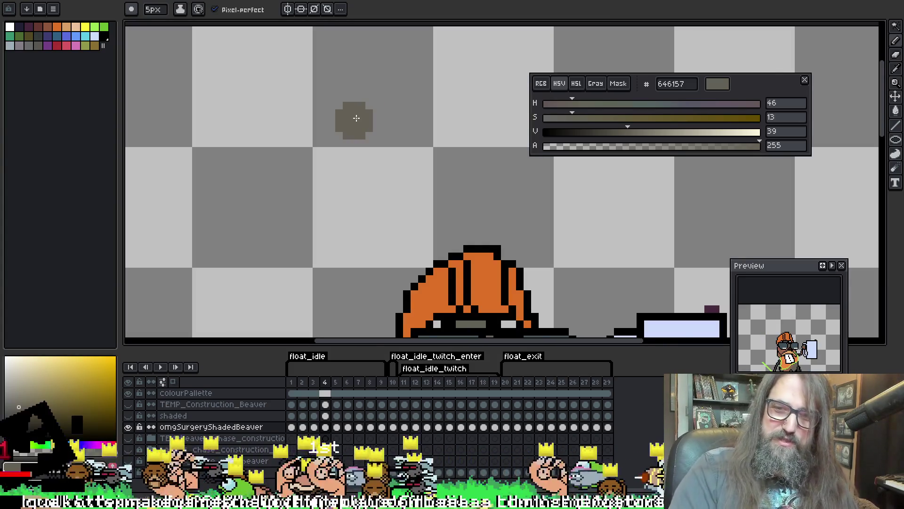
pyautogui.scroll(-2, 353, 117)
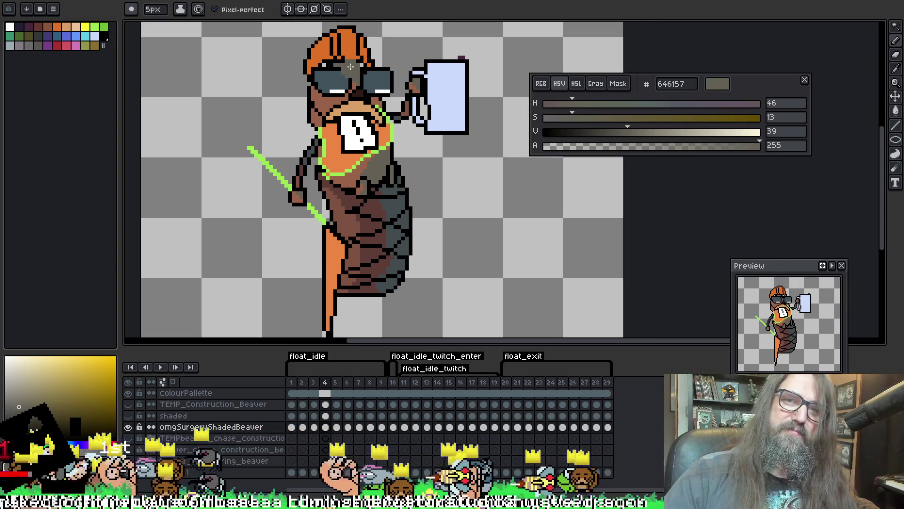
pyautogui.moveTo(371, 42); pyautogui.dragTo(365, 106)
pyautogui.press('Right')
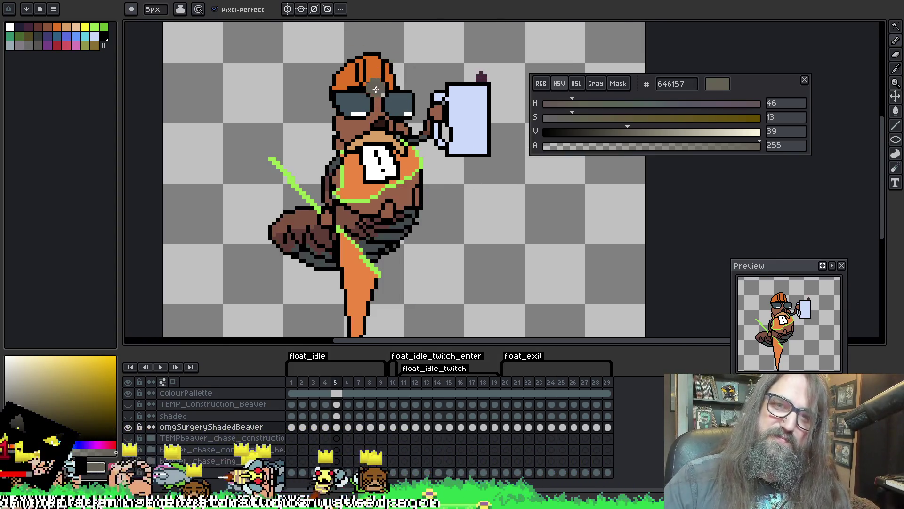
# Select and shade frame 5's brown areas, advance to frame 6, and save the file.
pyautogui.press('w')
pyautogui.click(367, 123)
pyautogui.press('b')
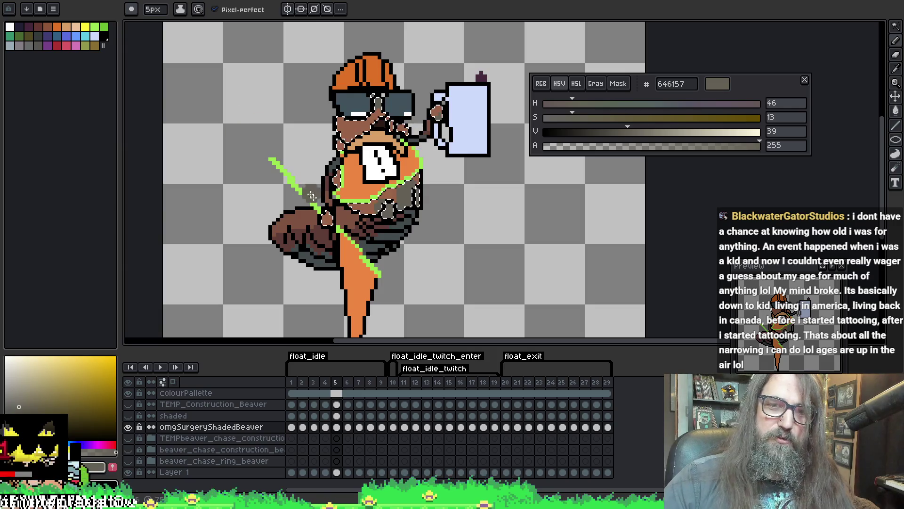
pyautogui.press('.')
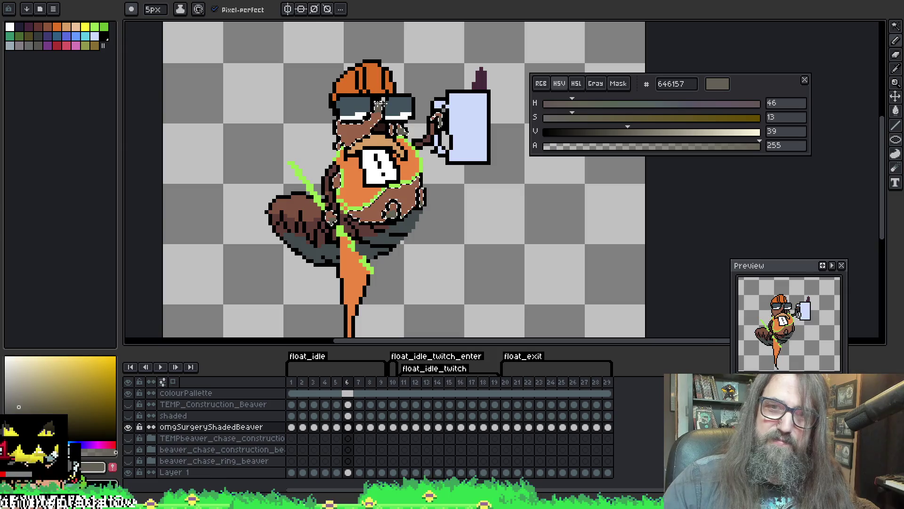
pyautogui.hotkey('ctrl', 's')
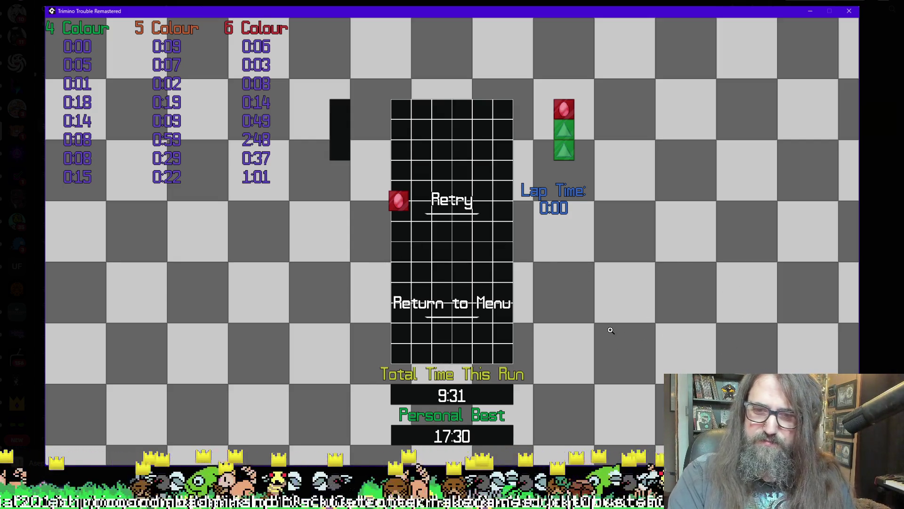
pyautogui.hotkey('alt', 'Tab')
pyautogui.hotkey('alt', 'Tab')
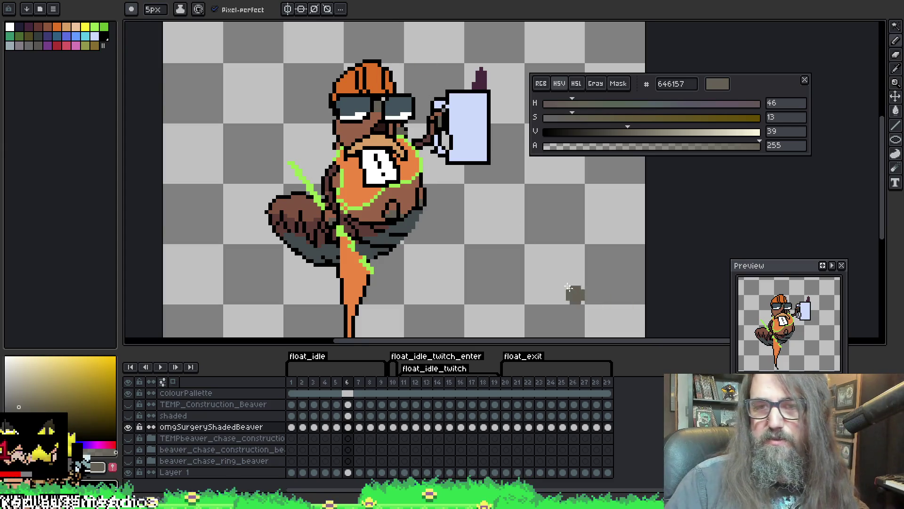
# On frame 7, drop the old selection and Magic Wand-select the beaver's brown areas.
pyautogui.moveTo(568, 288); pyautogui.dragTo(515, 296)
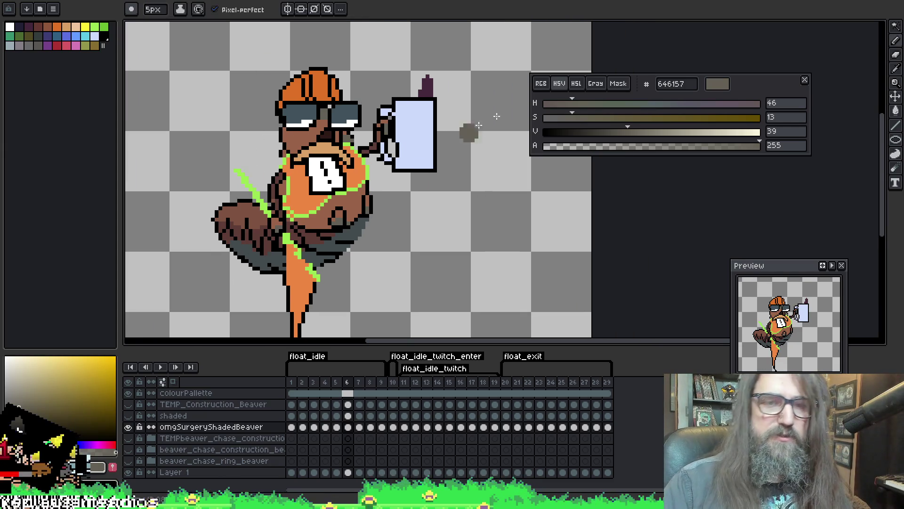
pyautogui.press('.')
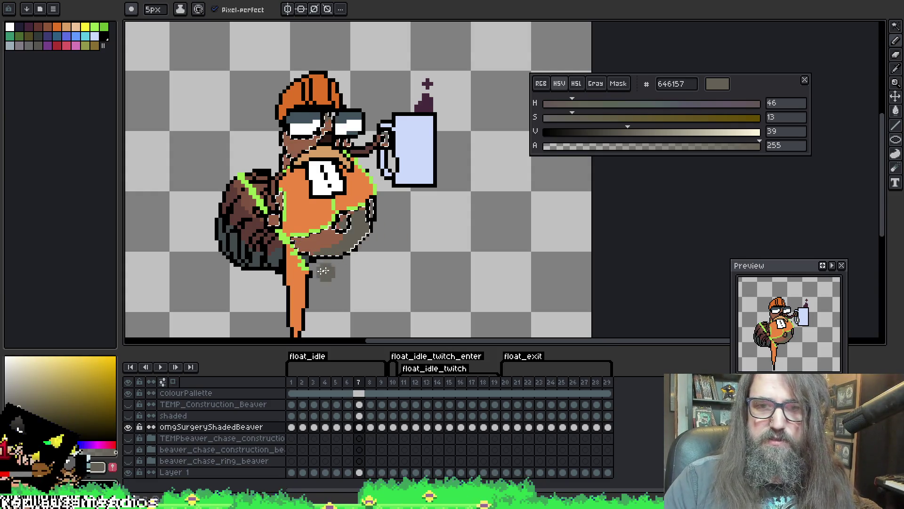
pyautogui.press('w')
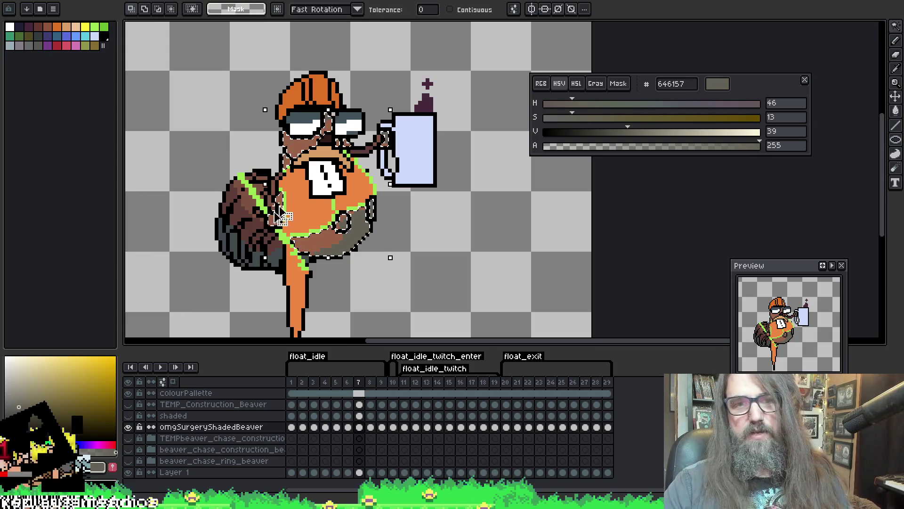
pyautogui.hotkey('ctrl', 'd')
pyautogui.press('b')
pyautogui.press('w')
pyautogui.click(287, 146)
pyautogui.press('b')
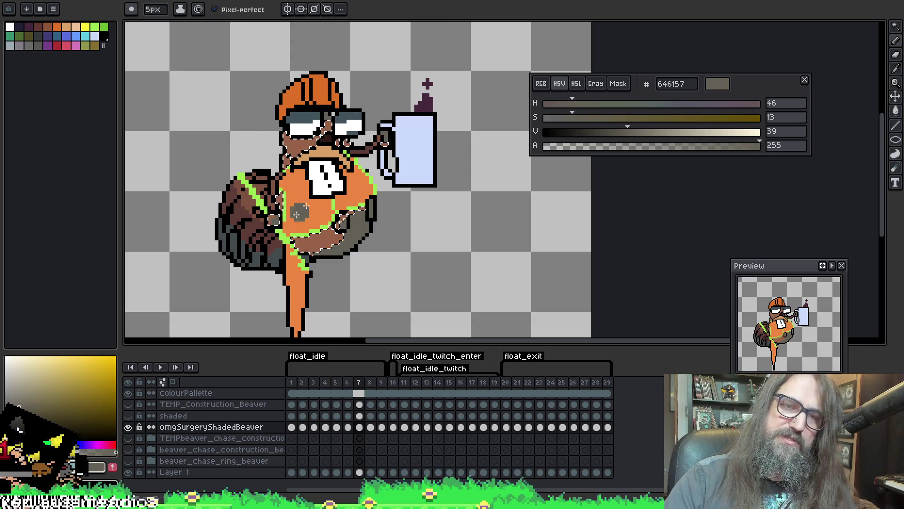
# Paint dark grey-brown #646157 shading on frame 8's lower belly, then go to frame 9.
pyautogui.press('.')
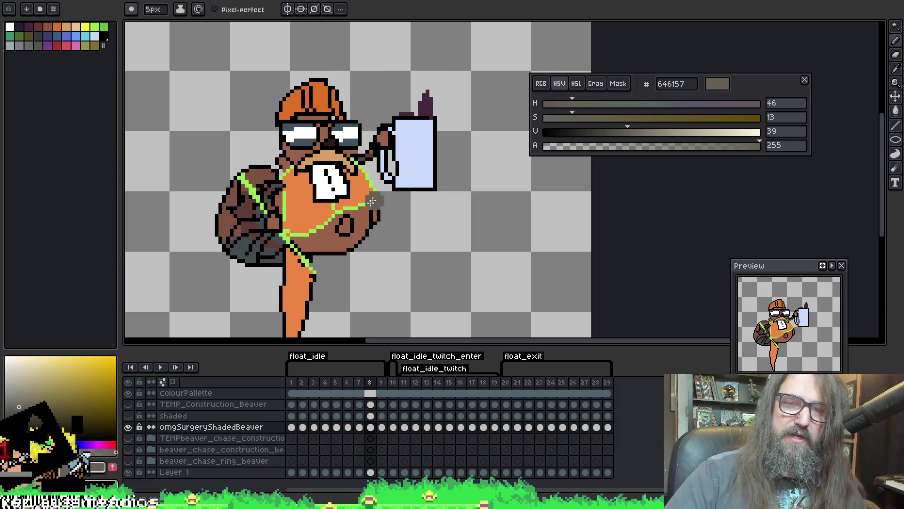
pyautogui.press('ctrl')
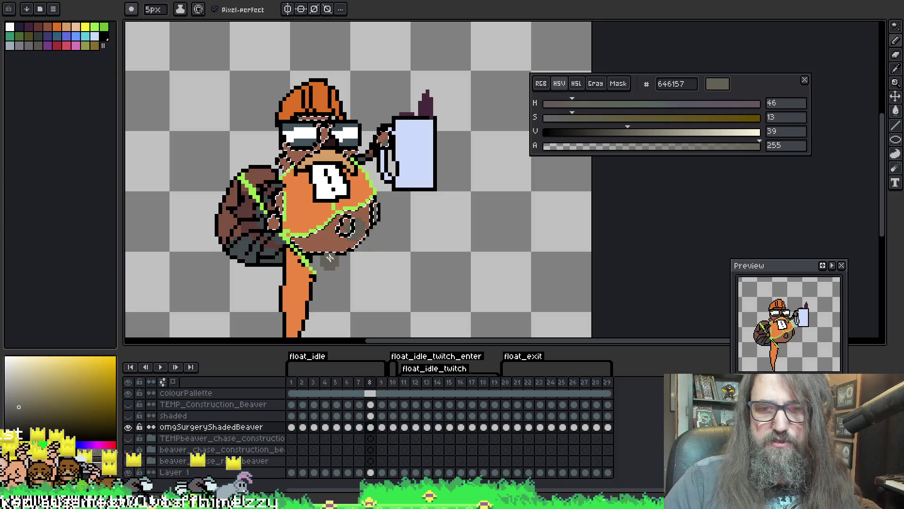
pyautogui.moveTo(330, 247)
pyautogui.mouseDown()
pyautogui.moveTo(360, 233)
pyautogui.moveTo(347, 205)
pyautogui.mouseUp()
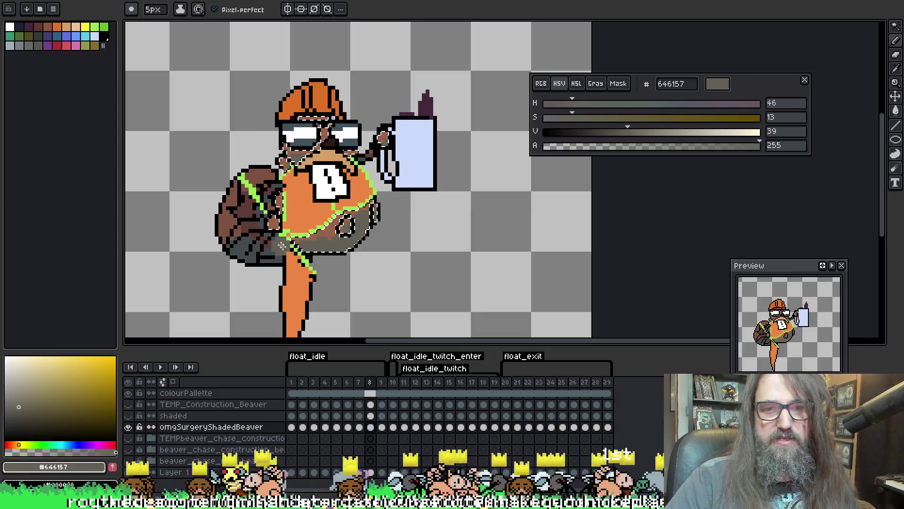
pyautogui.press('.')
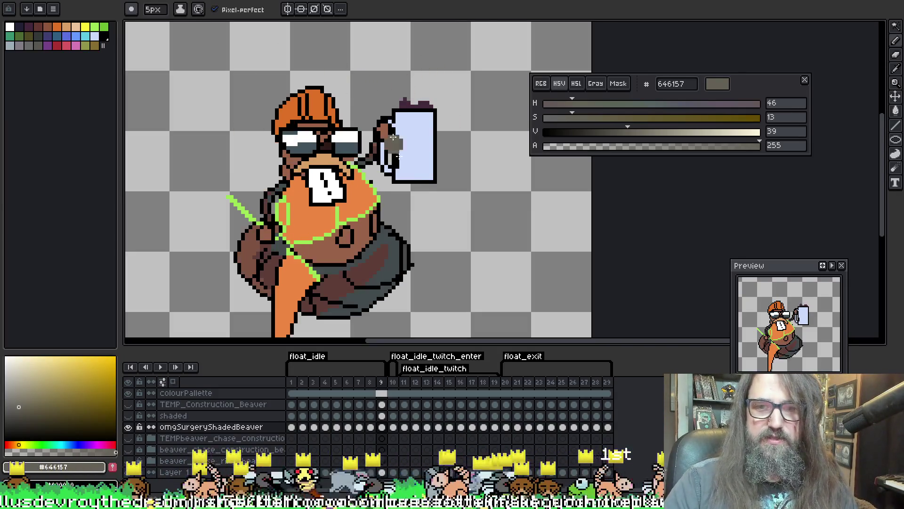
# Select the brown body areas on frame 9, then on frame 10.
pyautogui.click(360, 240)
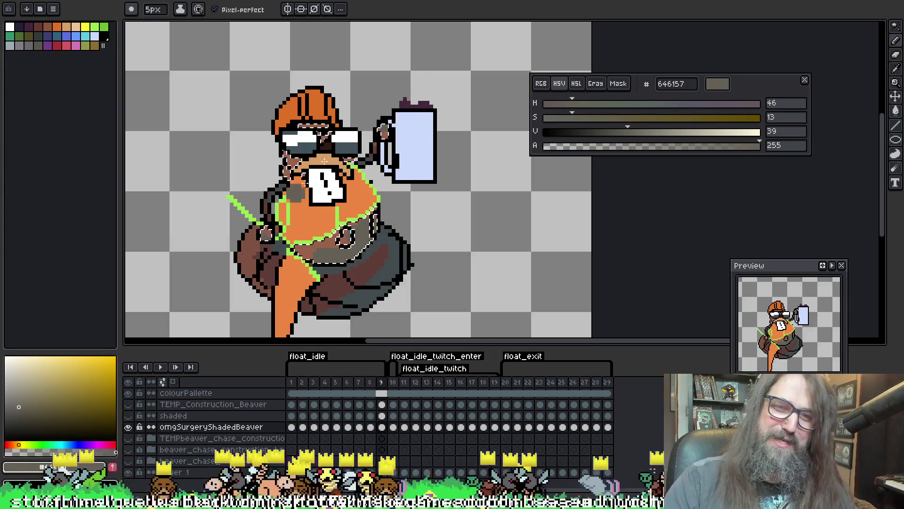
pyautogui.press('.')
pyautogui.press('w')
pyautogui.click(424, 76)
pyautogui.press('b')
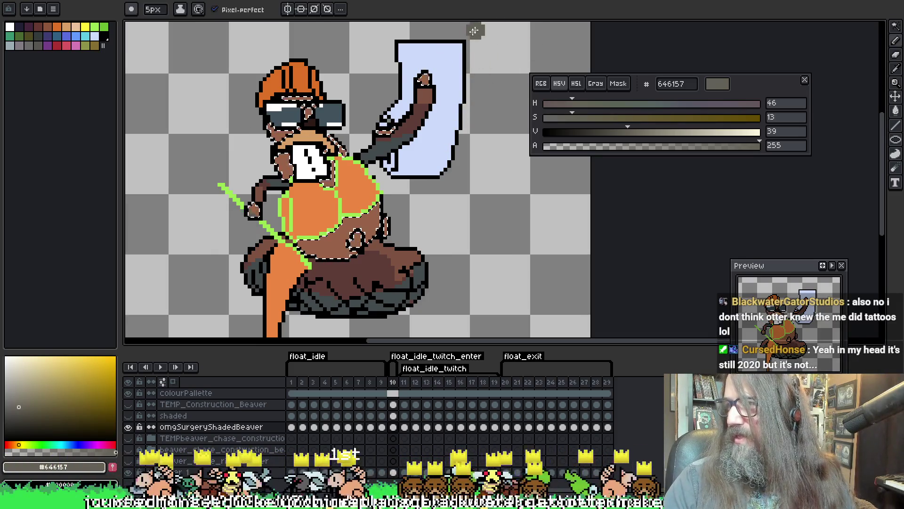
# Shade frame 10's lower belly dark grey-brown #646157 and advance to frame 11.
pyautogui.moveTo(396, 105); pyautogui.dragTo(398, 109)
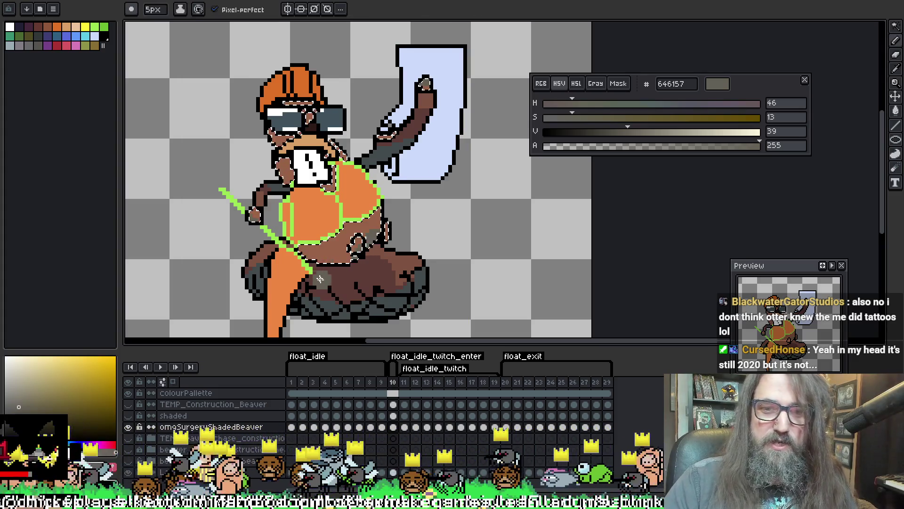
pyautogui.press('v')
pyautogui.press('b')
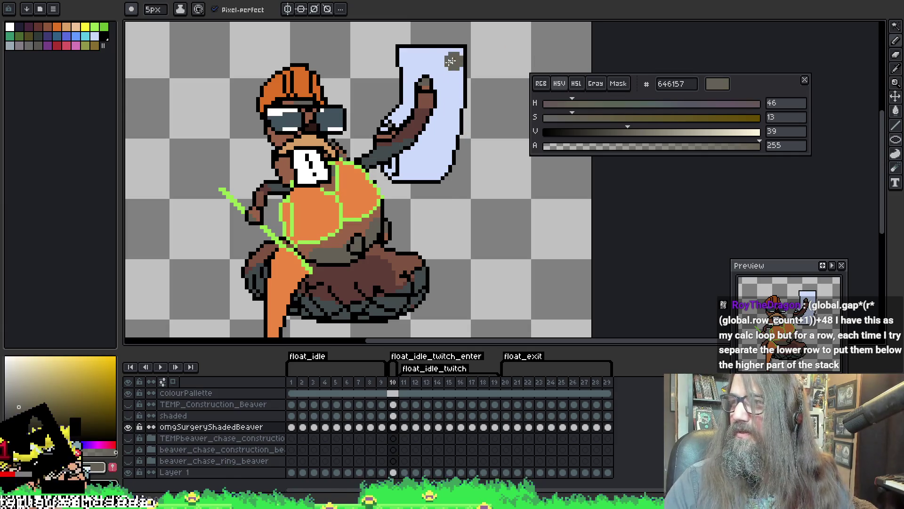
pyautogui.press('.')
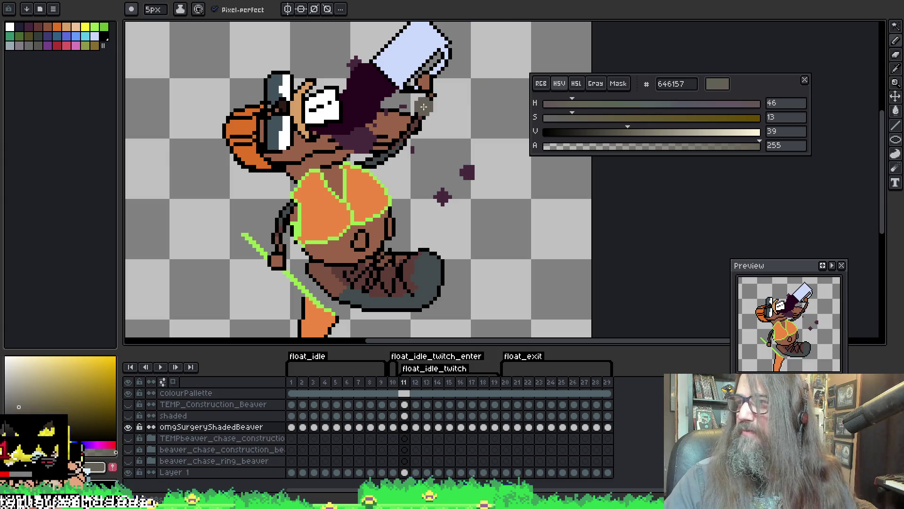
# Pan the frame 11 beaver into view and start a new Snipping Tool capture of it.
pyautogui.press('space')
pyautogui.moveTo(372, 197); pyautogui.dragTo(360, 188)
pyautogui.press('w')
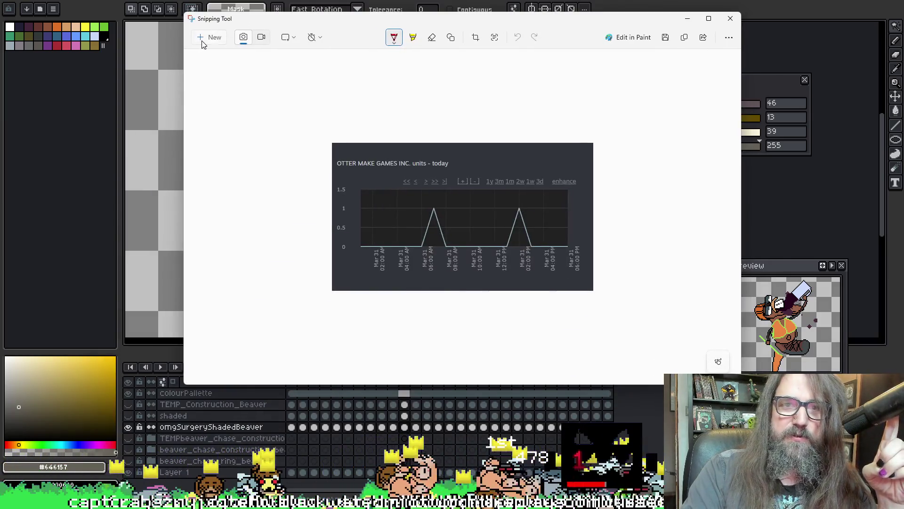
pyautogui.click(207, 38)
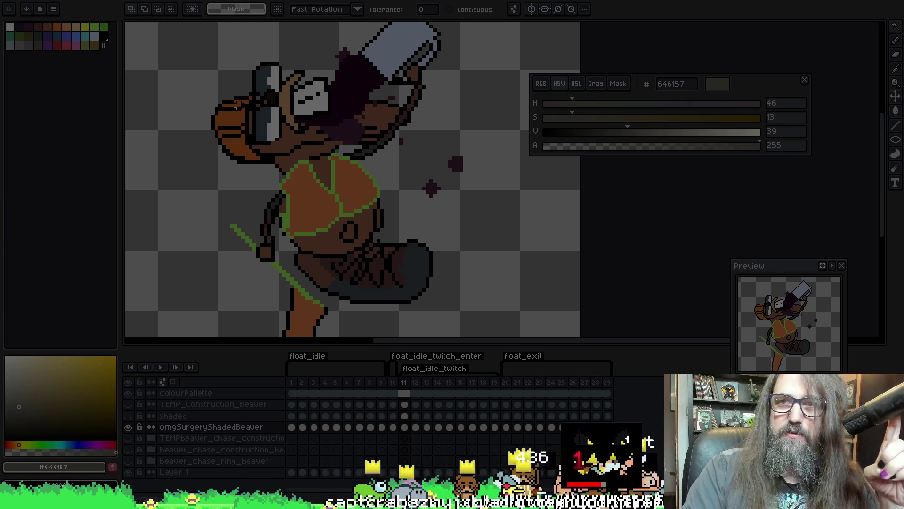
pyautogui.moveTo(534, 342); pyautogui.dragTo(520, 382)
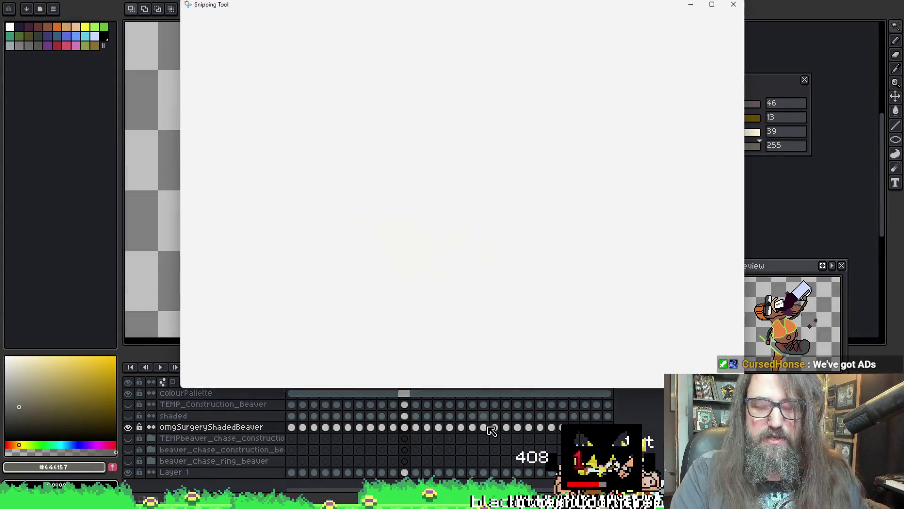
# Close the Snipping Tool's captured snip window.
pyautogui.click(732, 5)
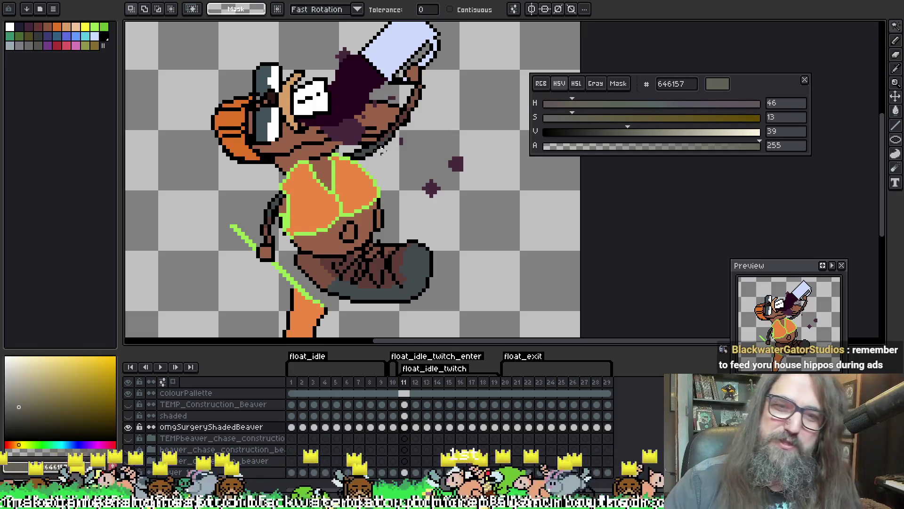
# Sample dark grey #424b4d from frame 11's beaver as the drawing colour.
pyautogui.hscroll(2, 382, 148)
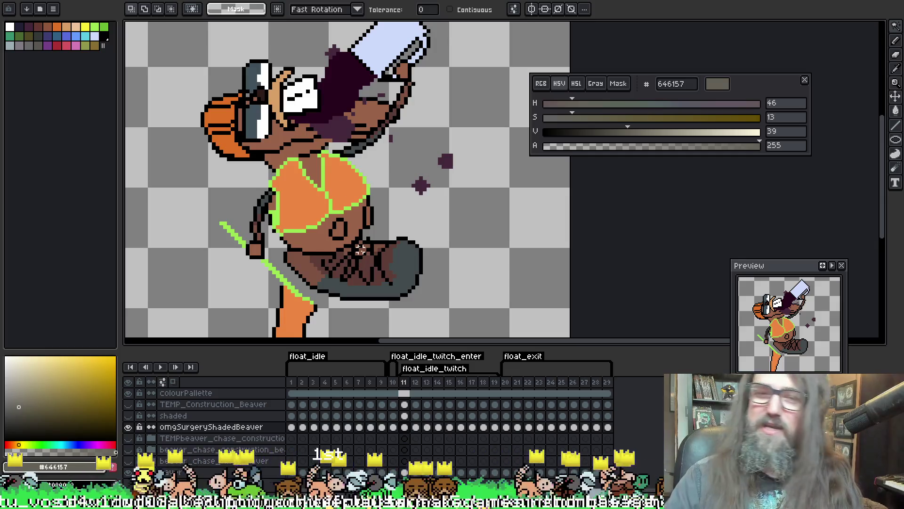
pyautogui.press('i')
pyautogui.click(264, 205)
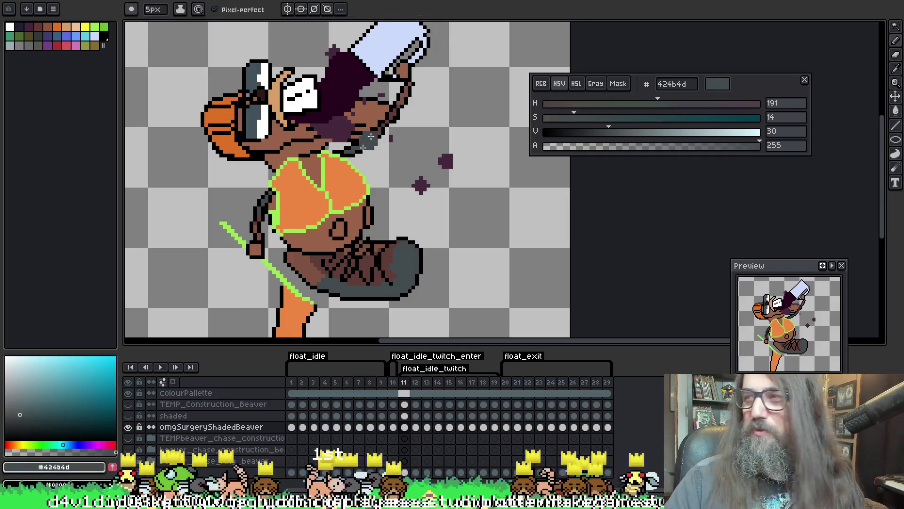
pyautogui.press('b')
pyautogui.moveTo(349, 223); pyautogui.dragTo(330, 202)
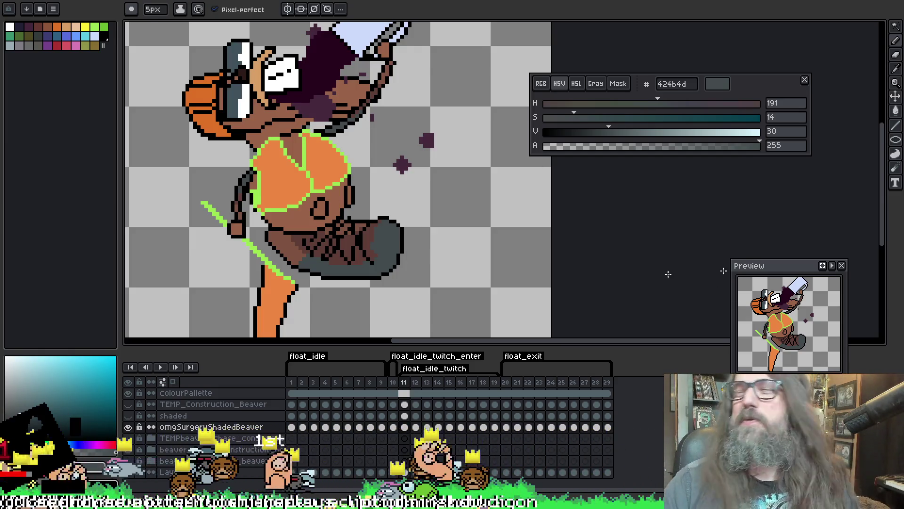
pyautogui.press('q')
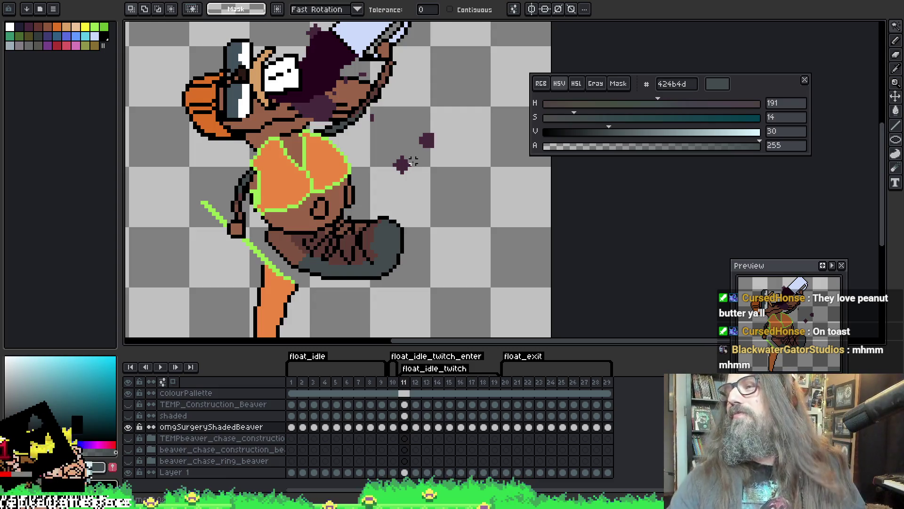
pyautogui.moveTo(372, 146); pyautogui.dragTo(375, 130)
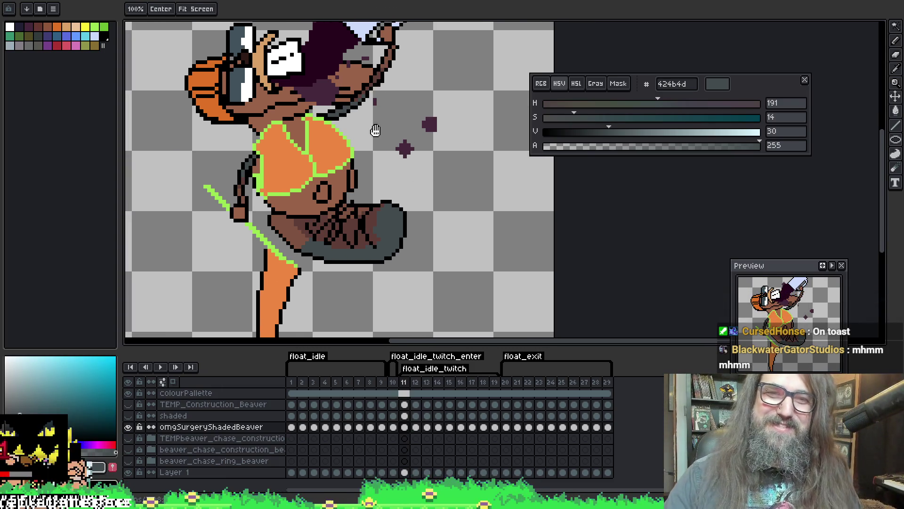
# Step through frames 12 to 18, repositioning the view over each pose.
pyautogui.moveTo(300, 115); pyautogui.dragTo(309, 122)
pyautogui.press('Right')
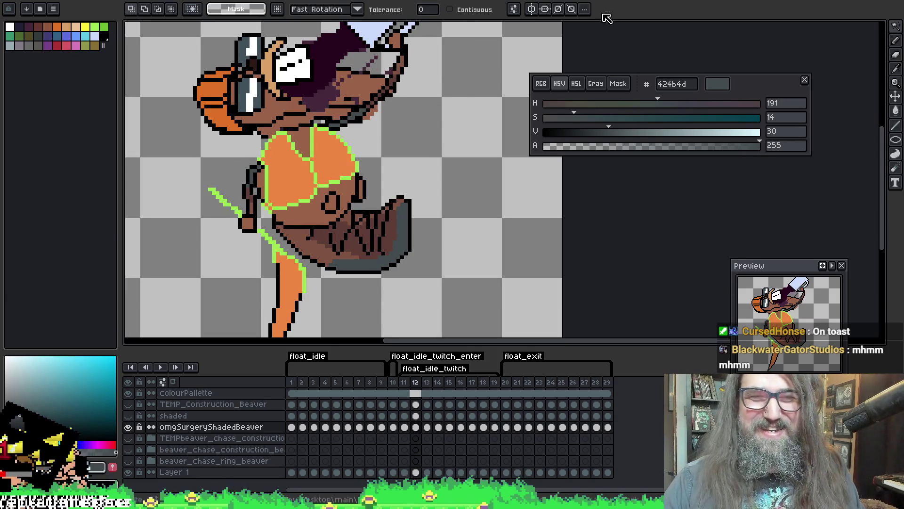
pyautogui.press('Right')
pyautogui.press('Right')
pyautogui.moveTo(403, 89)
pyautogui.mouseDown()
pyautogui.moveTo(406, 100)
pyautogui.moveTo(433, 77)
pyautogui.mouseUp()
pyautogui.press('Right')
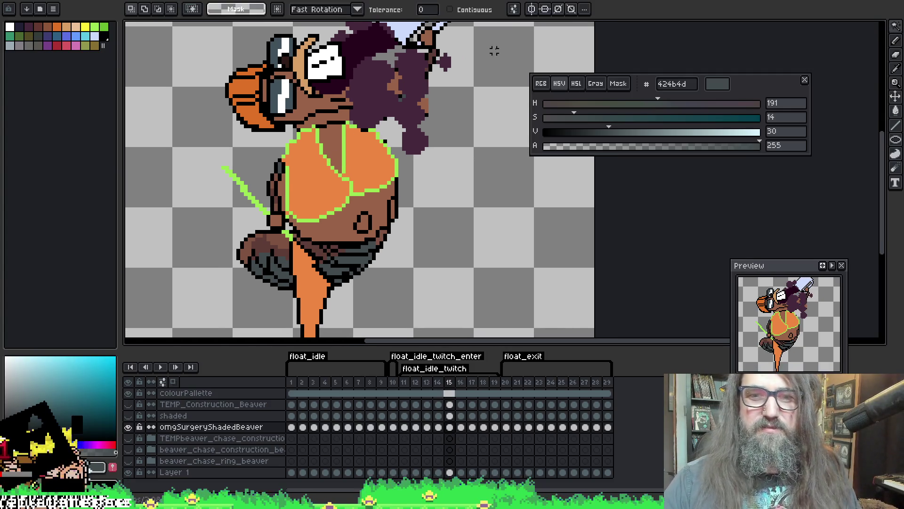
pyautogui.press('Right')
pyautogui.rightClick(464, 209)
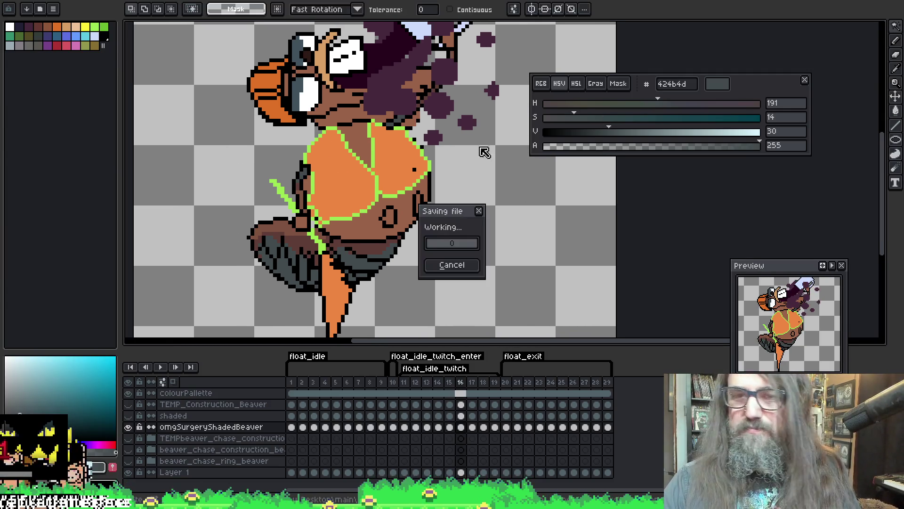
pyautogui.press('Escape')
pyautogui.press('Right')
pyautogui.moveTo(344, 153)
pyautogui.mouseDown()
pyautogui.moveTo(335, 183)
pyautogui.moveTo(342, 176)
pyautogui.mouseUp()
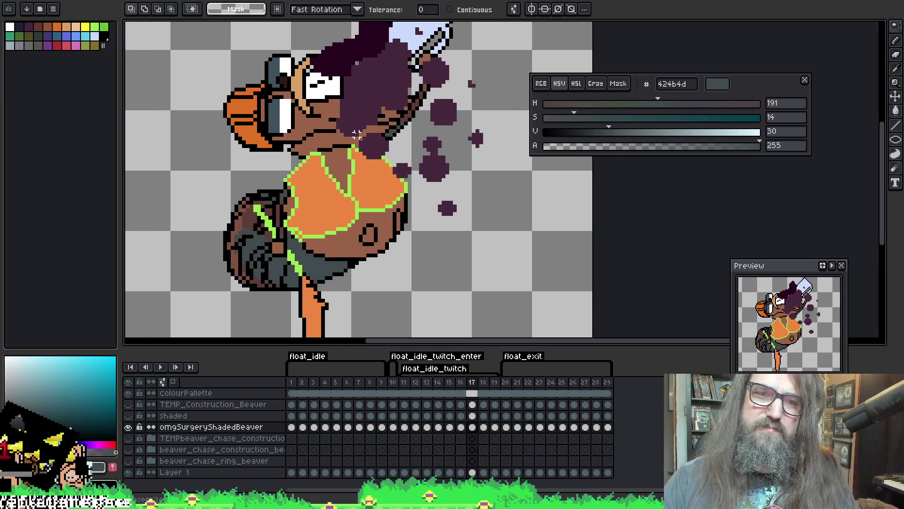
pyautogui.press('Right')
pyautogui.press('Right')
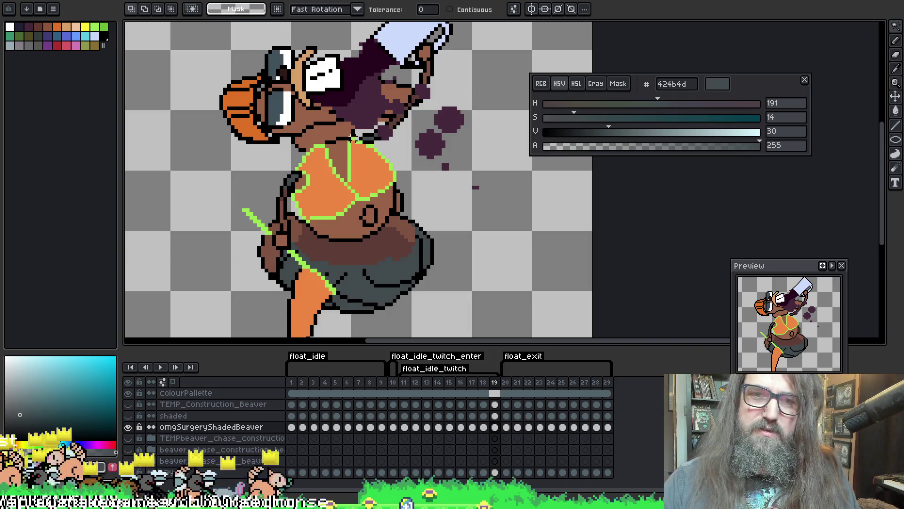
pyautogui.moveTo(351, 137); pyautogui.dragTo(365, 151)
# Return to frame 11 and settle on the Pencil for dark grey waist shading.
pyautogui.press('Left')
pyautogui.press('Left')
pyautogui.press('Left')
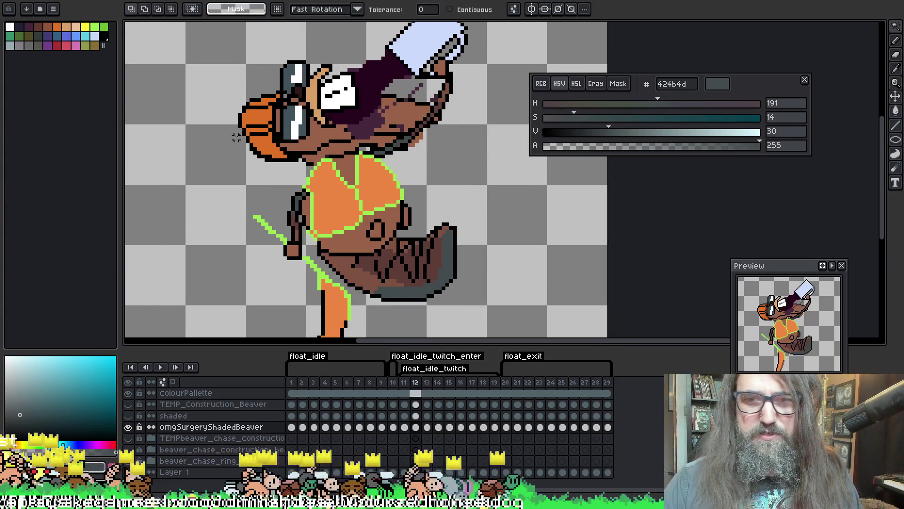
pyautogui.press('Left')
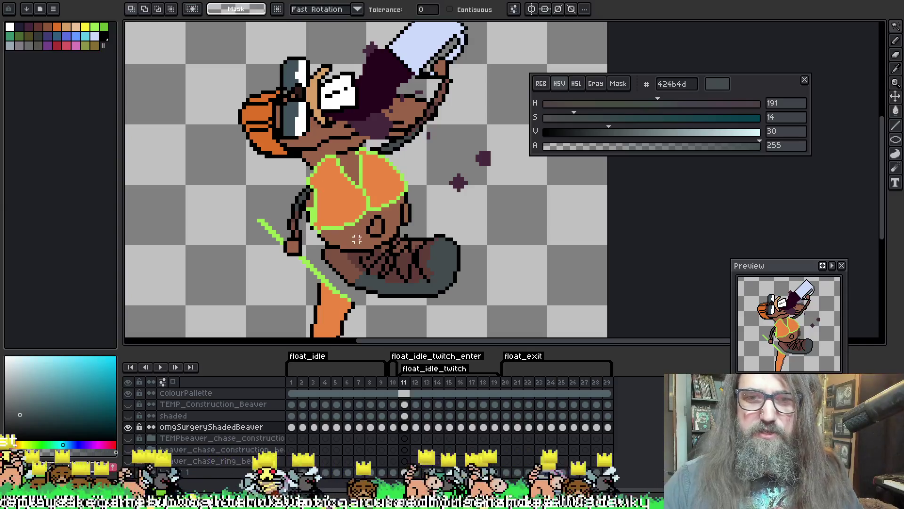
pyautogui.press('f')
pyautogui.press('e')
pyautogui.press('b')
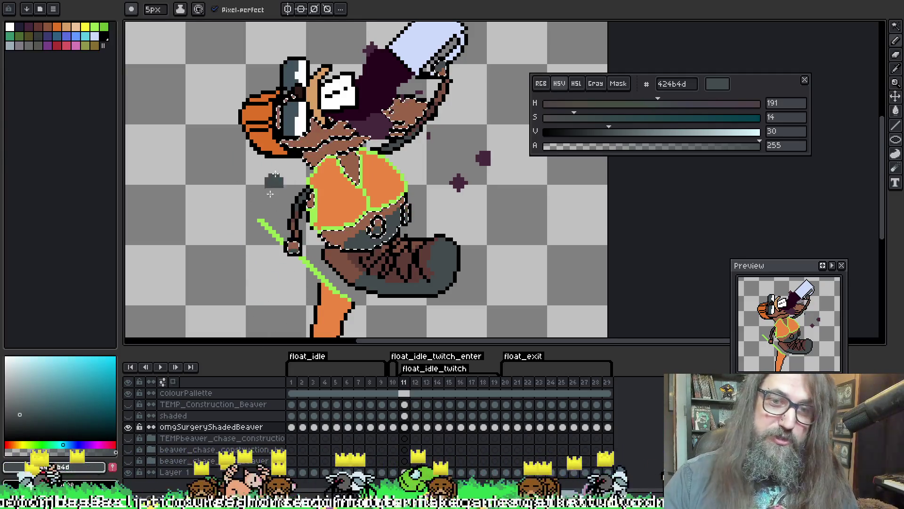
# Switch to the Move tool with V, setting frame 11's waist shading aside.
pyautogui.press('v')
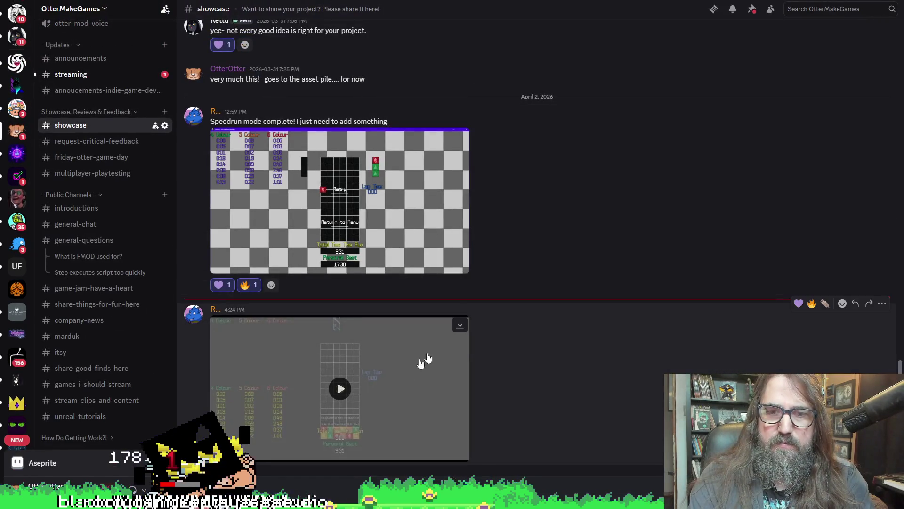
# Play the posted Trimino Trouble clip full screen and pause it at the 3 countdown.
pyautogui.click(391, 377)
pyautogui.click(459, 451)
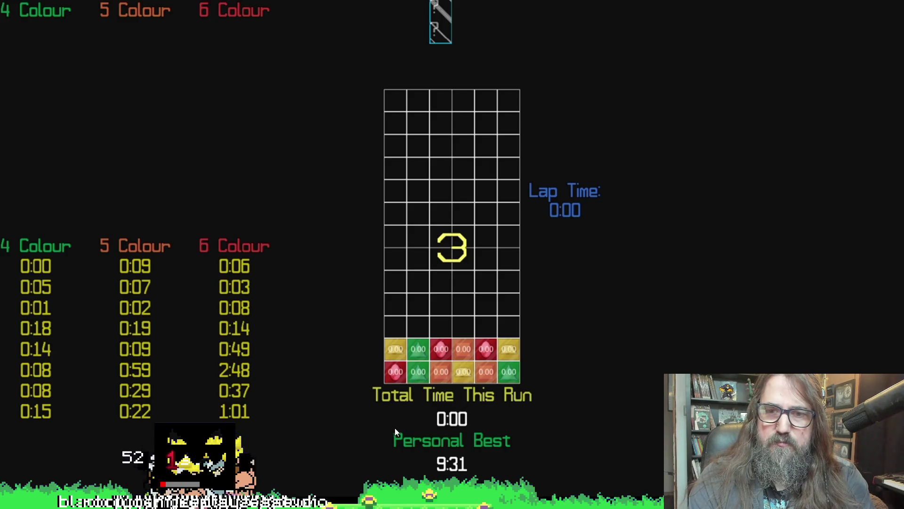
pyautogui.click(442, 122)
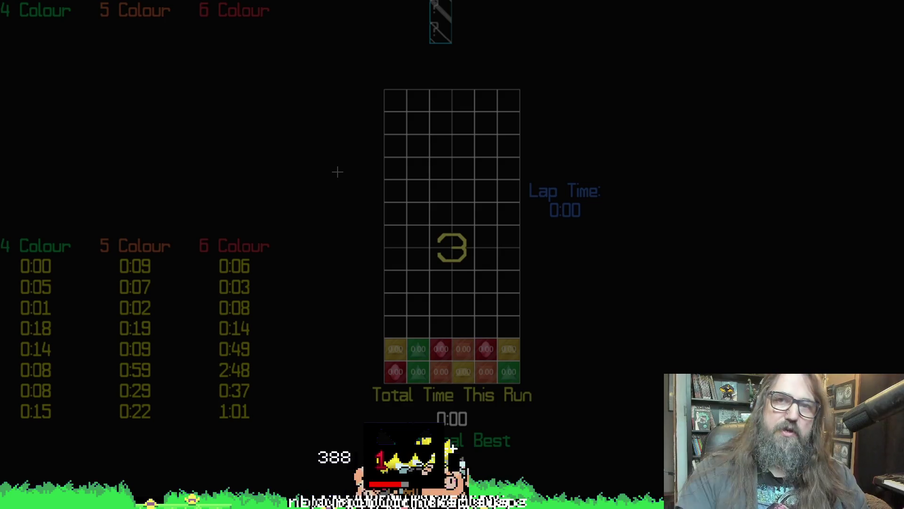
# Screenshot nearly the whole screen, then return to the clip in Discord's #showcase channel.
pyautogui.moveTo(1, 1)
pyautogui.mouseDown()
pyautogui.moveTo(160, 312)
pyautogui.moveTo(812, 470)
pyautogui.moveTo(875, 494)
pyautogui.mouseUp()
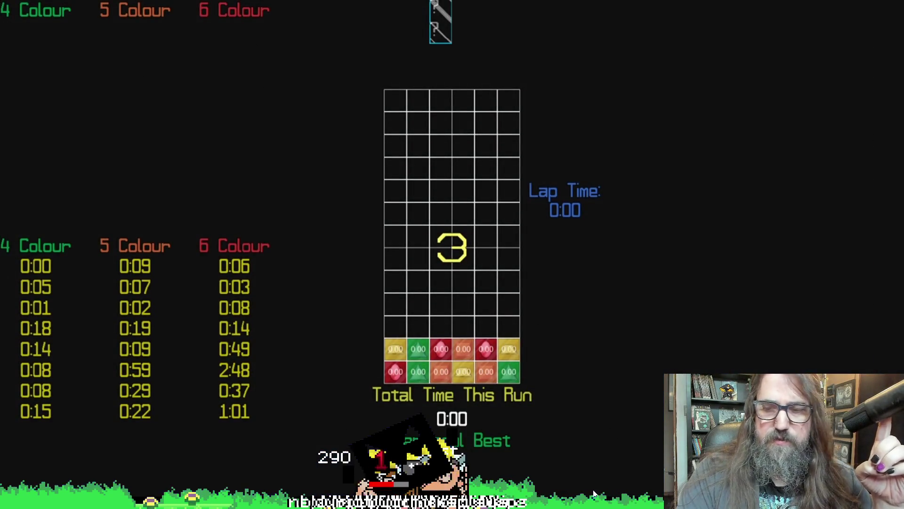
pyautogui.hotkey('alt', 'Tab')
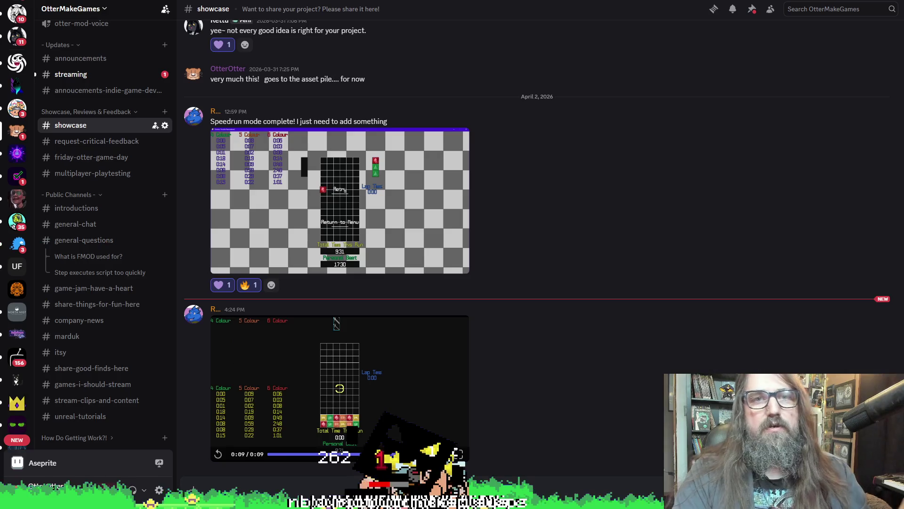
pyautogui.hotkey('alt', 'Tab')
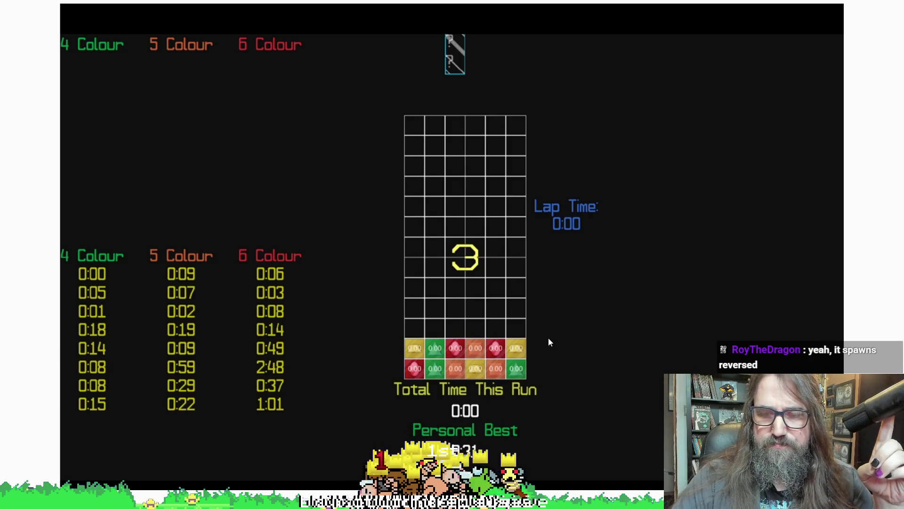
# Draw a red ellipse and an upward arrow around the block rows, undoing the stray lower loop.
pyautogui.moveTo(417, 335)
pyautogui.mouseDown()
pyautogui.moveTo(399, 335)
pyautogui.moveTo(395, 361)
pyautogui.moveTo(476, 353)
pyautogui.moveTo(494, 332)
pyautogui.mouseUp()
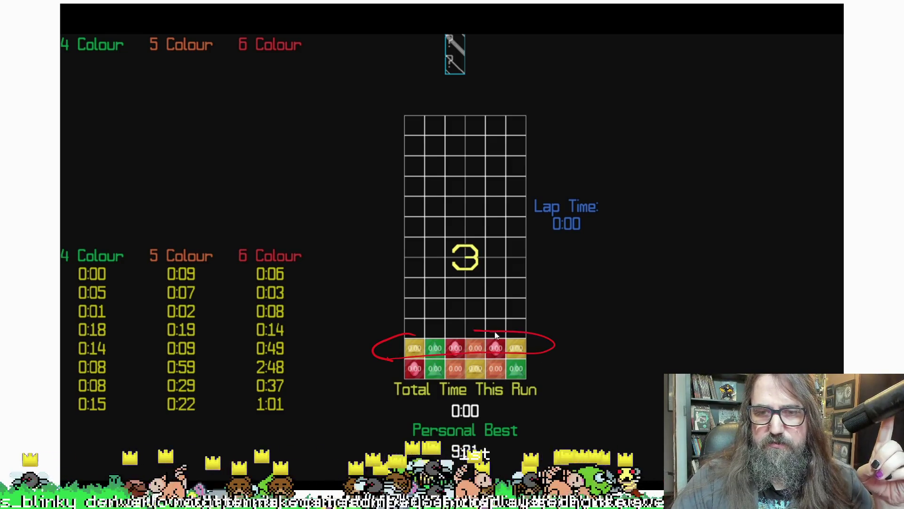
pyautogui.moveTo(541, 351)
pyautogui.mouseDown()
pyautogui.moveTo(578, 365)
pyautogui.moveTo(552, 376)
pyautogui.moveTo(563, 389)
pyautogui.mouseUp()
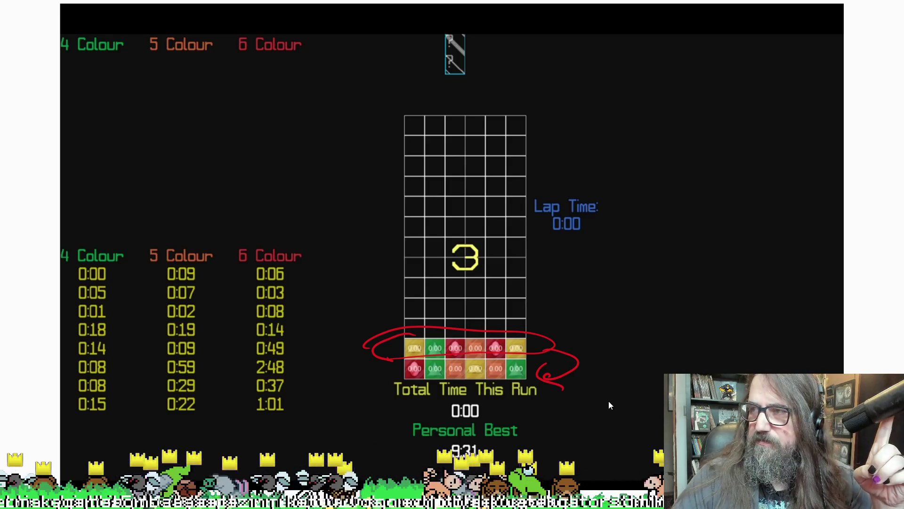
pyautogui.moveTo(598, 376)
pyautogui.mouseDown()
pyautogui.moveTo(606, 318)
pyautogui.moveTo(621, 348)
pyautogui.mouseUp()
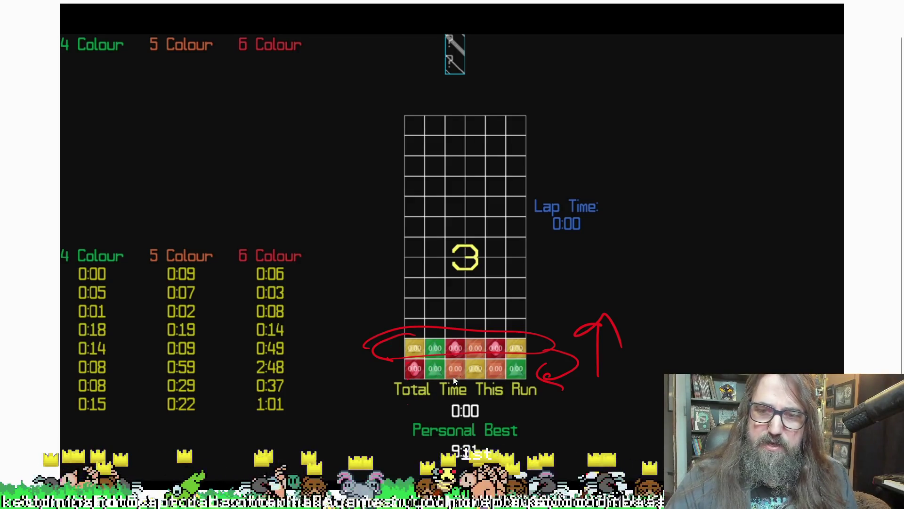
pyautogui.moveTo(473, 368); pyautogui.dragTo(413, 378)
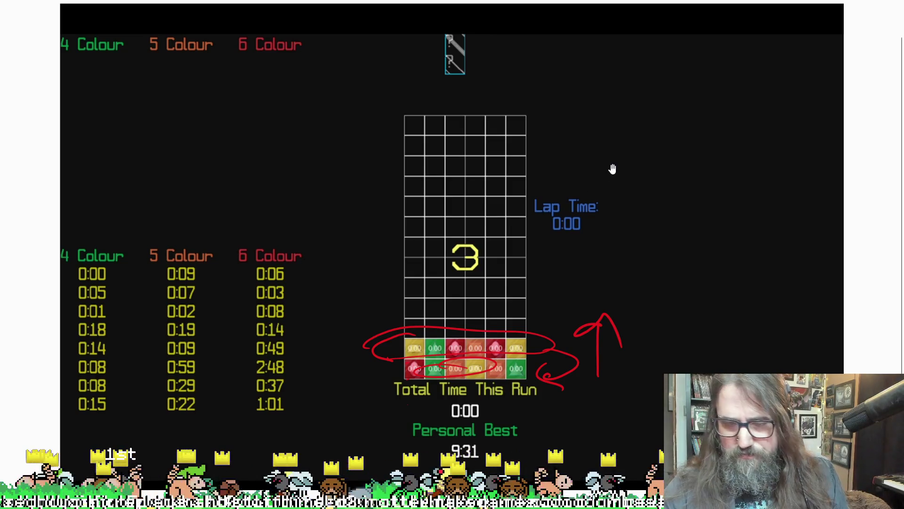
pyautogui.hotkey('ctrl', 'z')
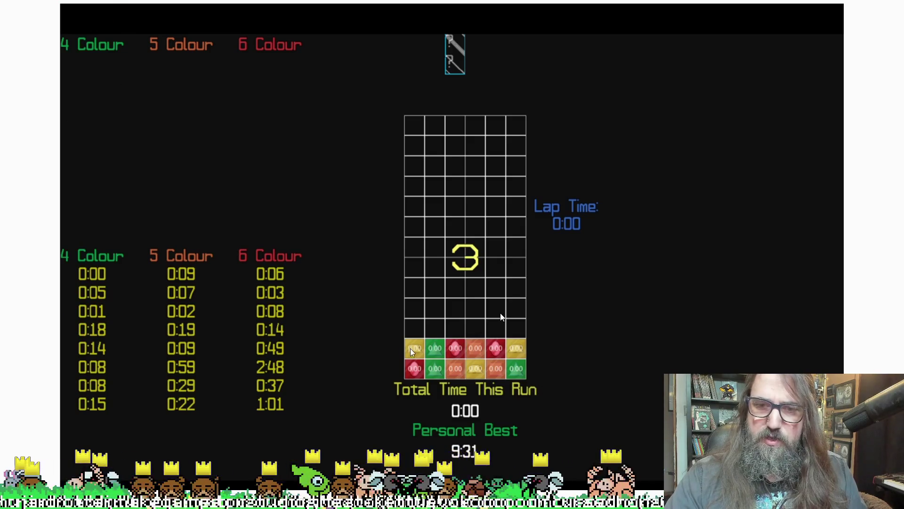
# Circle the bottom rows and score in red and add an upward arrow beside them.
pyautogui.moveTo(460, 323); pyautogui.dragTo(575, 296)
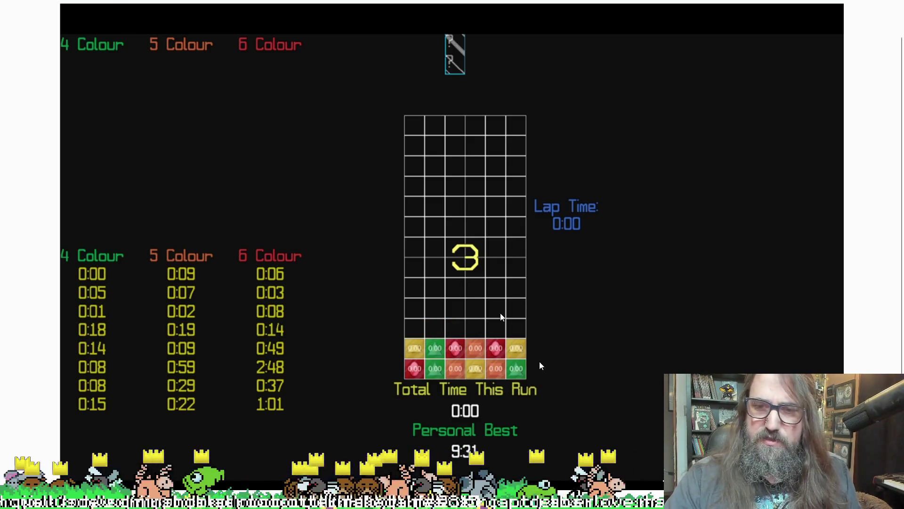
pyautogui.moveTo(542, 376)
pyautogui.mouseDown()
pyautogui.moveTo(541, 337)
pyautogui.moveTo(547, 351)
pyautogui.mouseUp()
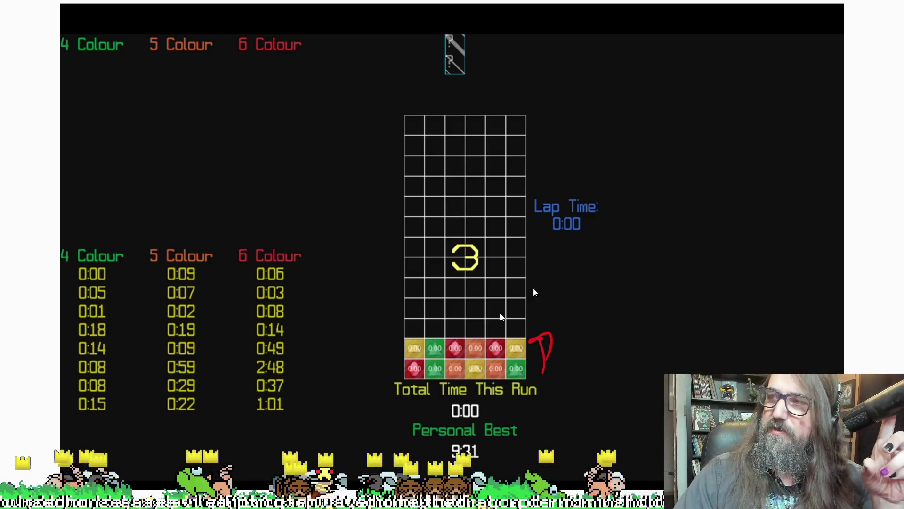
pyautogui.moveTo(531, 341)
pyautogui.mouseDown()
pyautogui.moveTo(532, 356)
pyautogui.moveTo(554, 355)
pyautogui.moveTo(560, 368)
pyautogui.mouseUp()
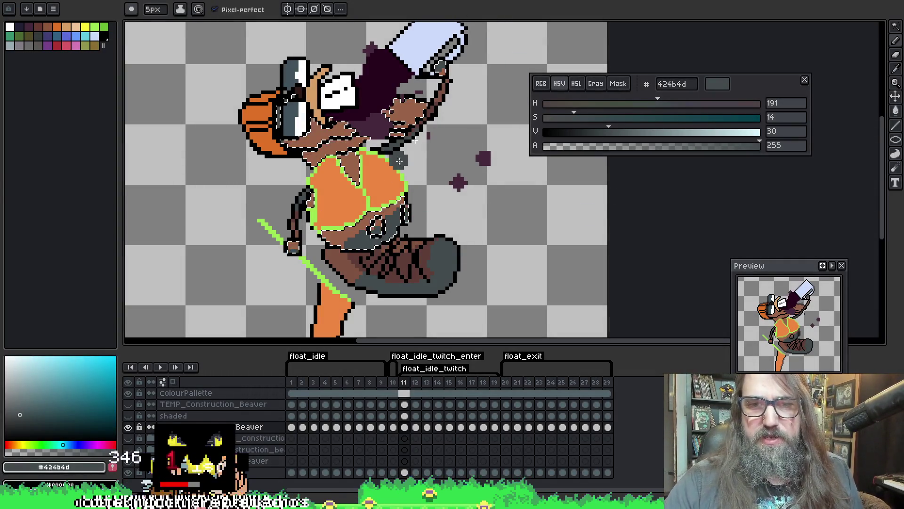
# Step the float_idle animation from frame 11 to frame 12 with the pencil active.
pyautogui.press('i')
pyautogui.press('b')
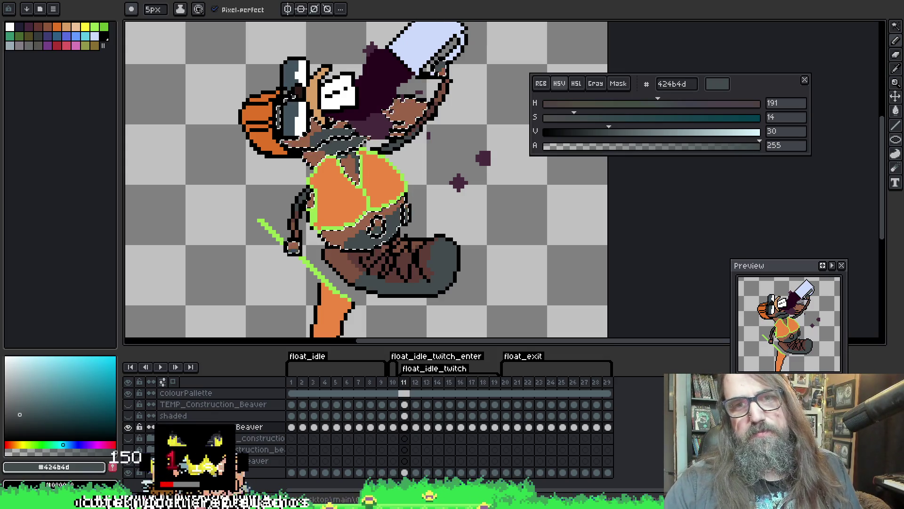
pyautogui.hotkey('ctrl', 'd')
pyautogui.press('.')
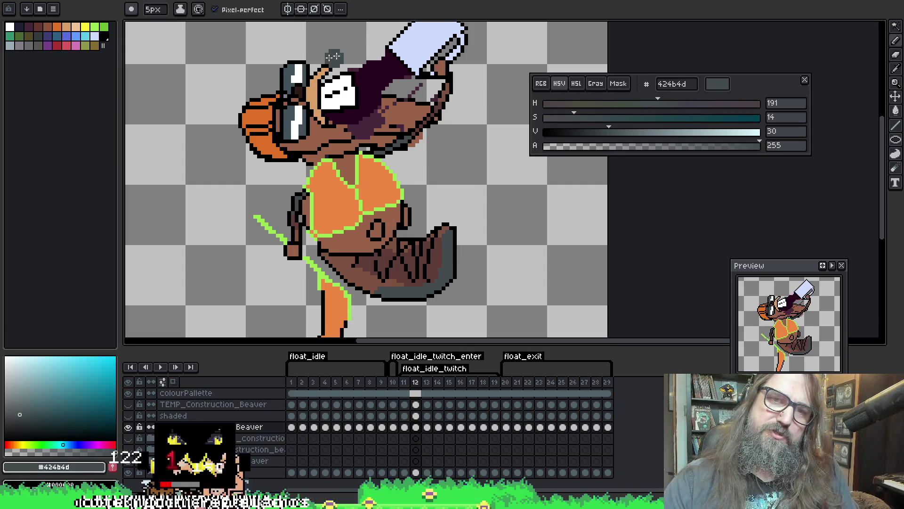
# Shade frame 12's lower belly #424b4d inside a magic-wand selection, then deselect.
pyautogui.press('w')
pyautogui.click(319, 134)
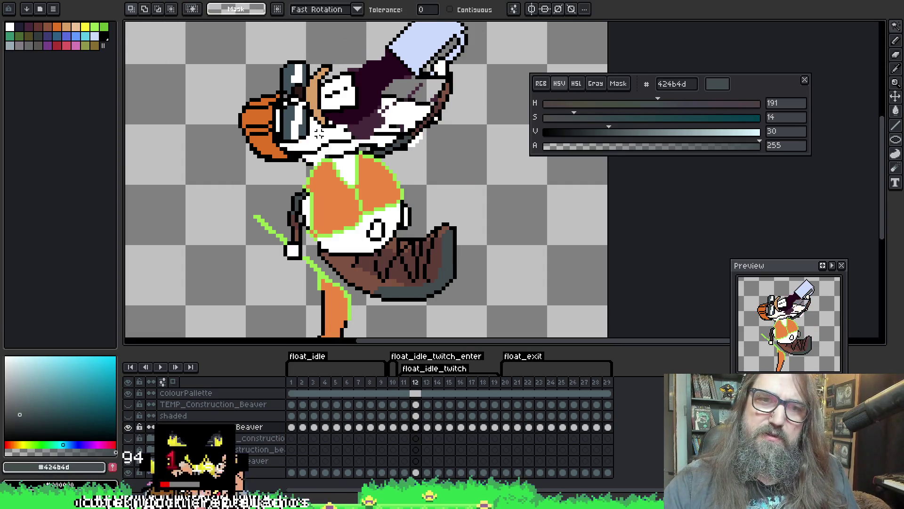
pyautogui.press('b')
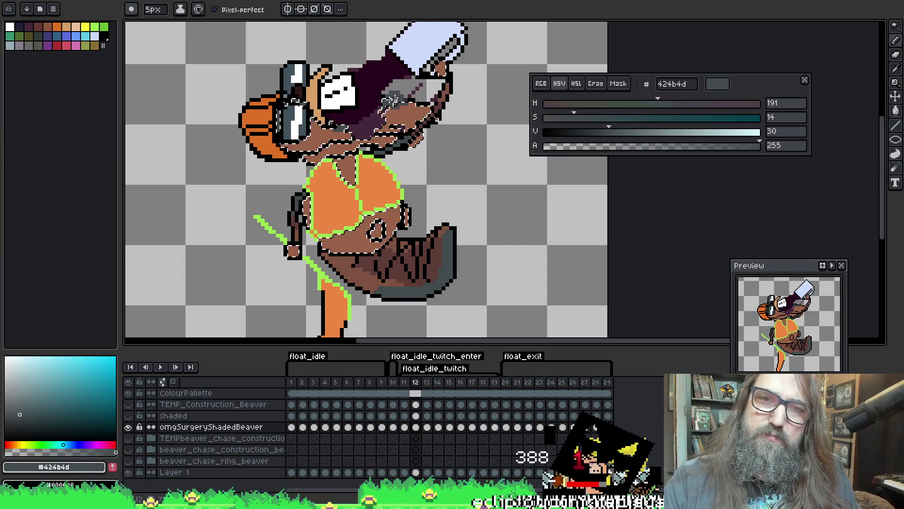
pyautogui.press('ctrl')
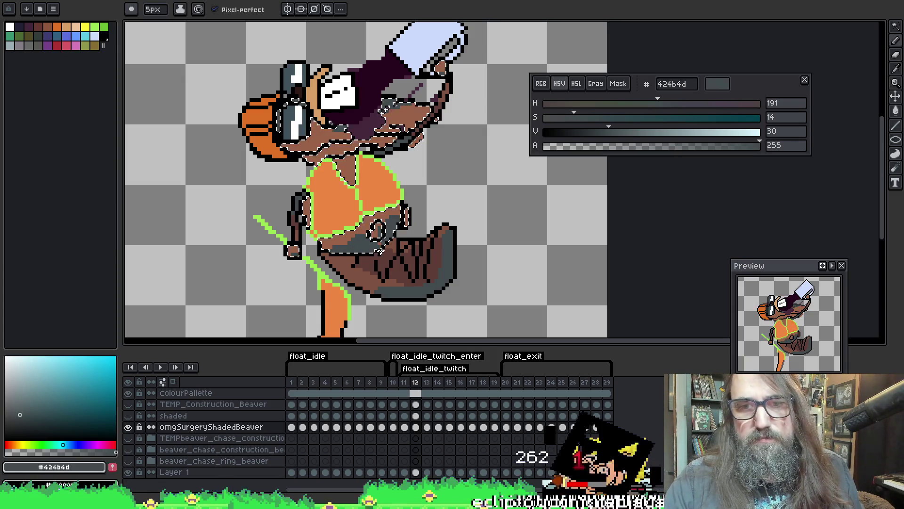
pyautogui.hotkey('ctrl', 'd')
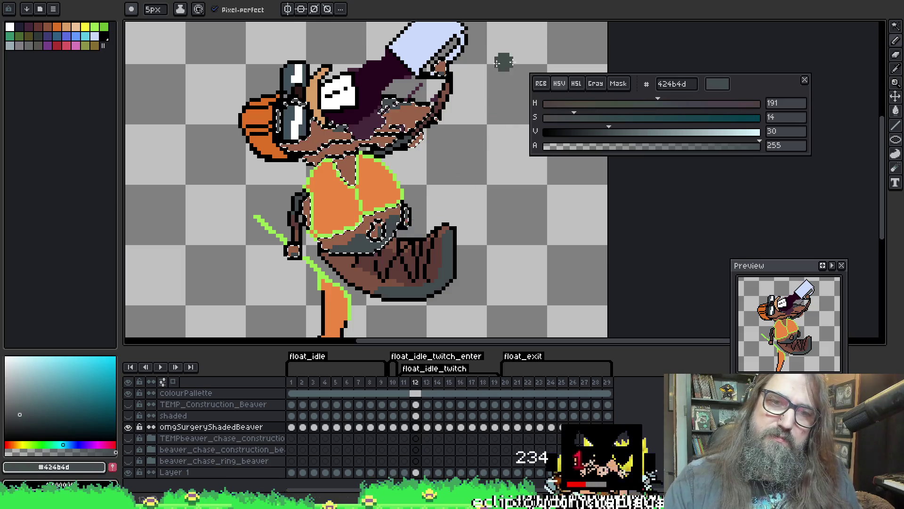
# On frame 13, magic-wand the beaver's brown body and return to the pencil.
pyautogui.press('.')
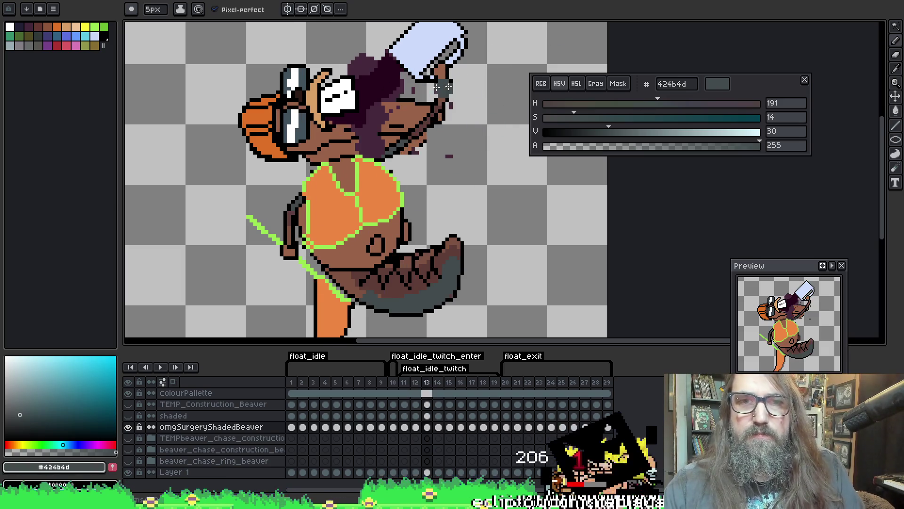
pyautogui.press('w')
pyautogui.click(352, 142)
pyautogui.press('b')
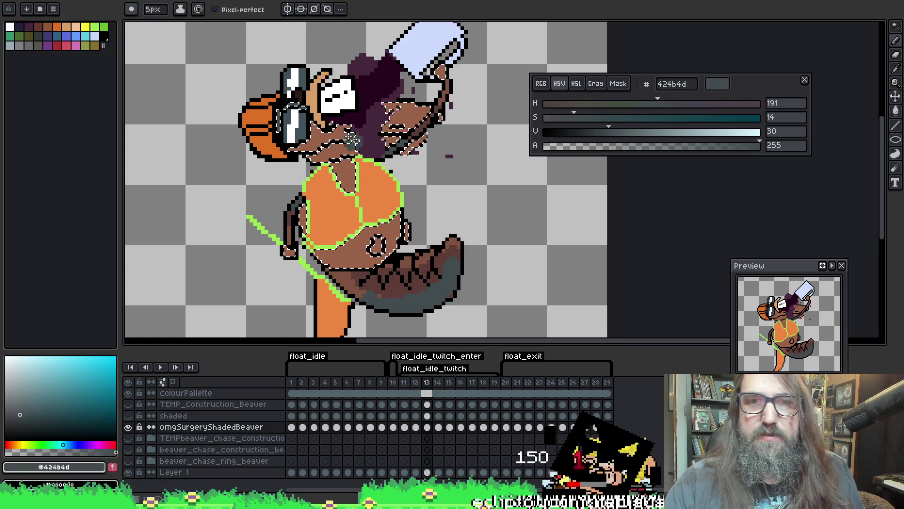
# Shade frame 13 in #424b4d, undo a stray cheek stroke, and advance to frame 14.
pyautogui.moveTo(402, 122); pyautogui.dragTo(418, 116)
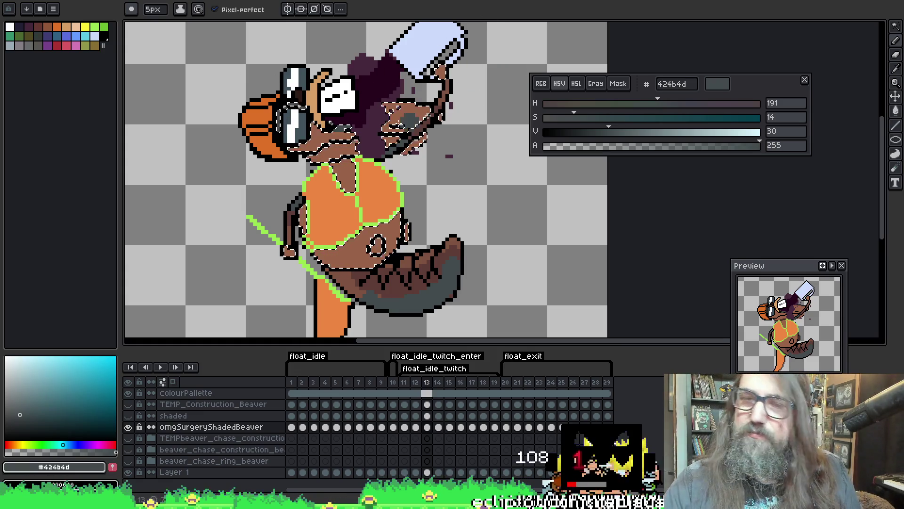
pyautogui.hotkey('ctrl', 'z')
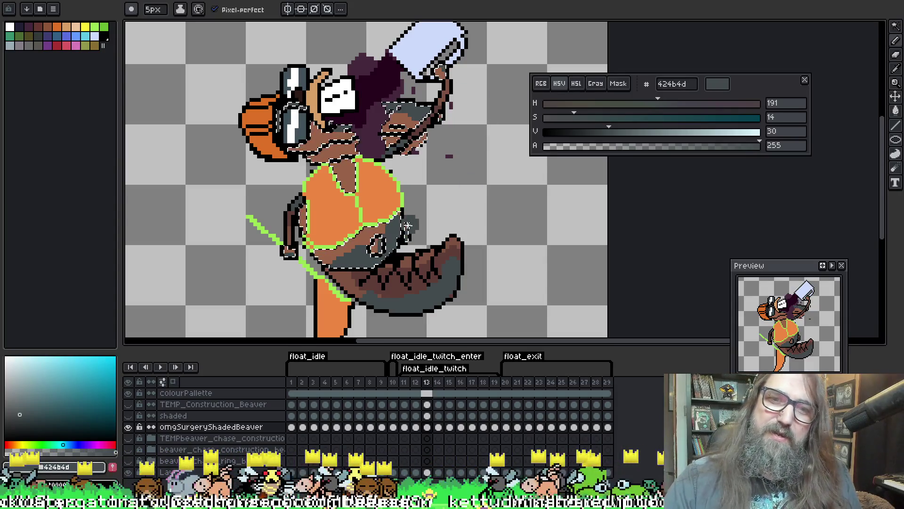
pyautogui.press('.')
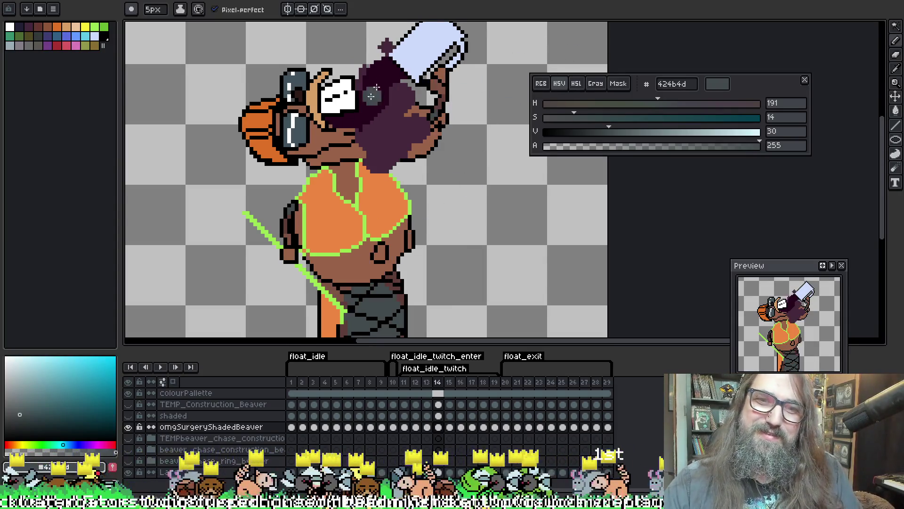
# Magic-wand frame 14's brown body and shade along the neck in #424b4d.
pyautogui.press('w')
pyautogui.click(352, 273)
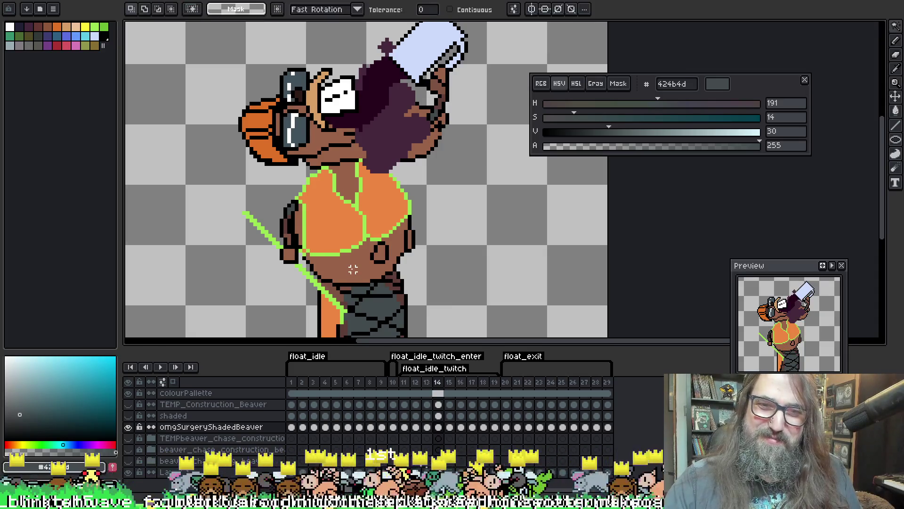
pyautogui.press('b')
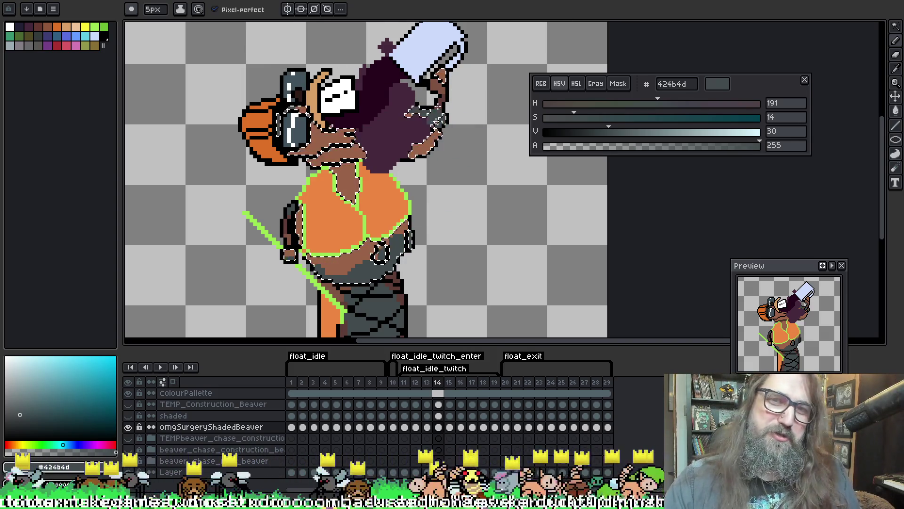
pyautogui.moveTo(341, 160); pyautogui.dragTo(363, 154)
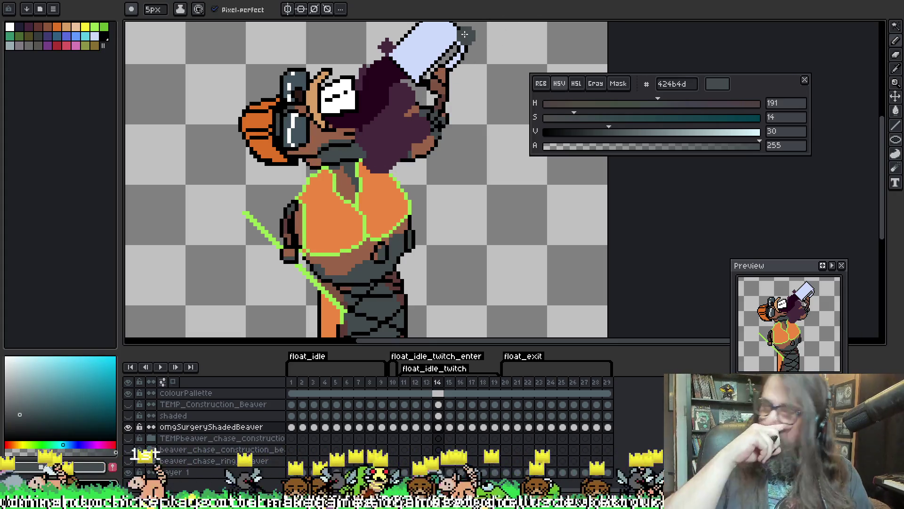
# Move to frame 15 and magic-wand the beaver's brown fur.
pyautogui.press('Right')
pyautogui.press('w')
pyautogui.click(279, 133)
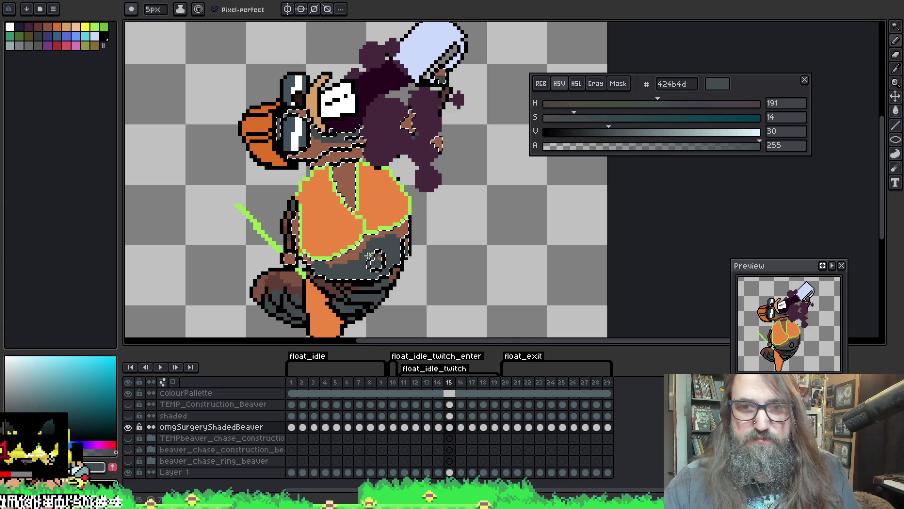
# Sample brown and #424b4d, then shade frame 16's brown near the collar dark grey.
pyautogui.keyDown('alt'); pyautogui.click(377, 188); pyautogui.keyUp('alt')
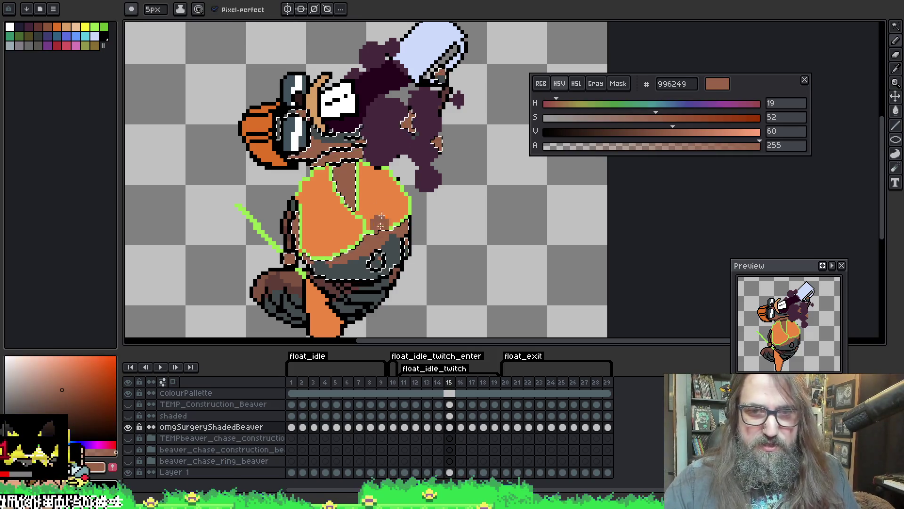
pyautogui.keyDown('alt'); pyautogui.click(390, 243); pyautogui.keyUp('alt')
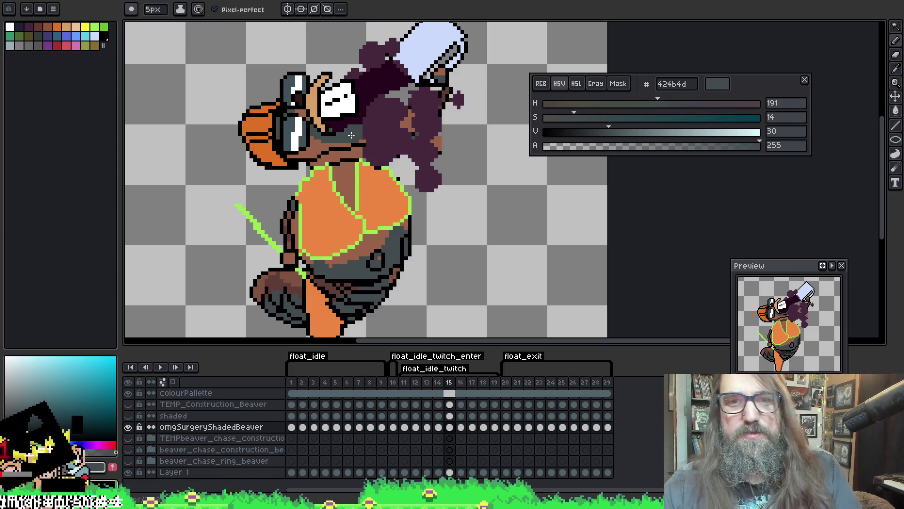
pyautogui.press('Right')
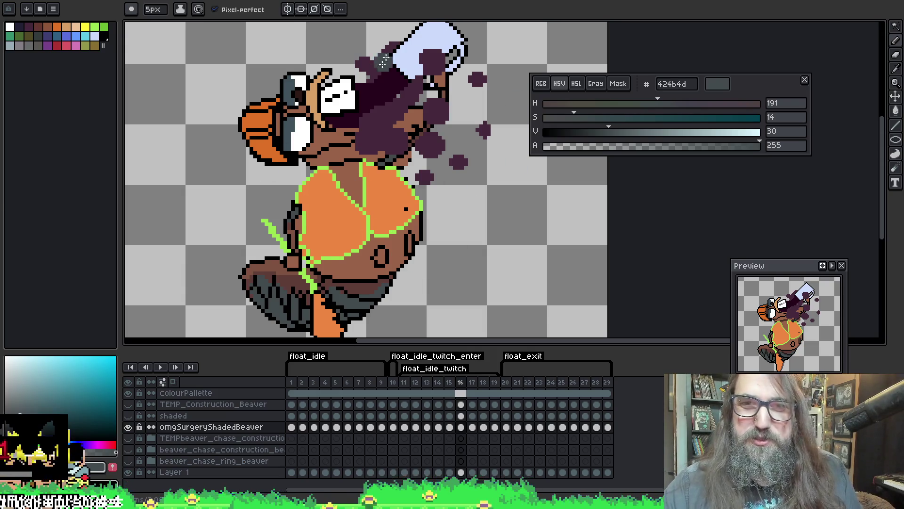
pyautogui.click(288, 113)
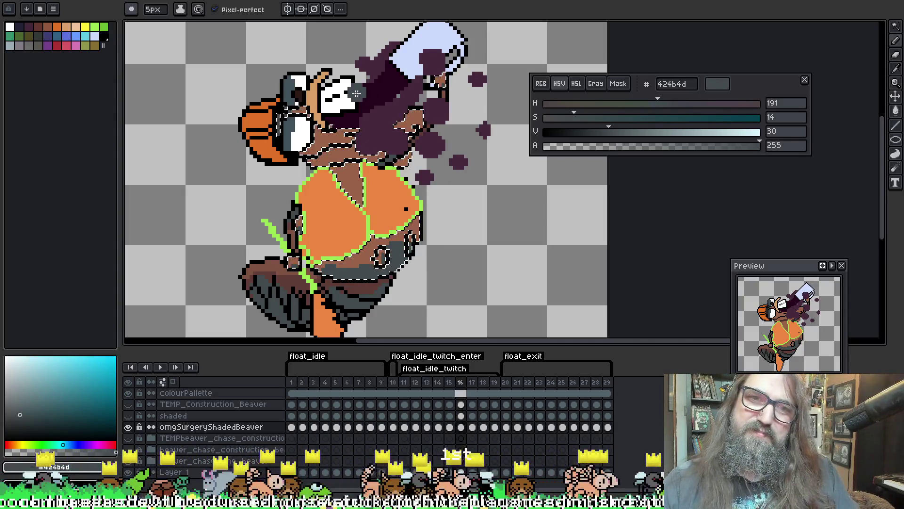
pyautogui.moveTo(372, 123); pyautogui.dragTo(394, 164)
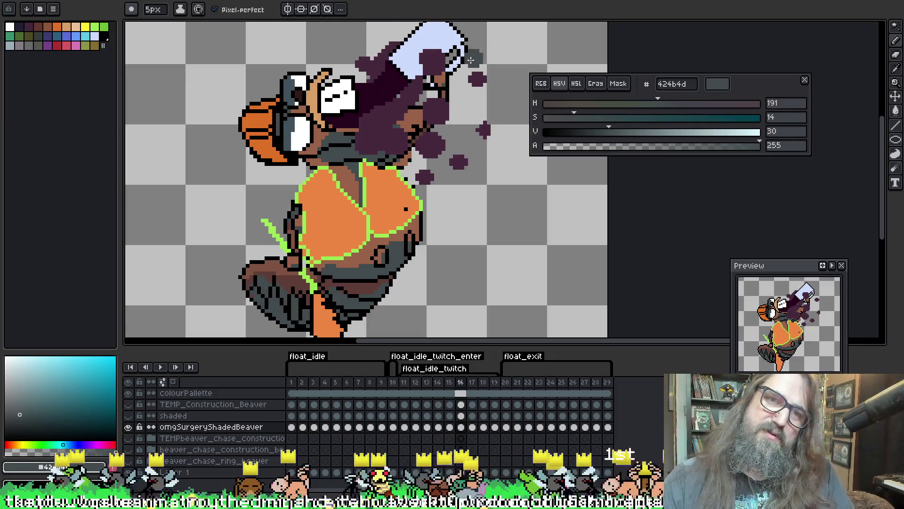
# Deselect, go to frame 17, and magic-wand its brown areas.
pyautogui.hotkey('ctrl', 'd')
pyautogui.press('Right')
pyautogui.press('w')
pyautogui.click(281, 117)
# Shade the brown under frame 17's eye patch #424b4d, then bring the meme image results over Aseprite.
pyautogui.press('b')
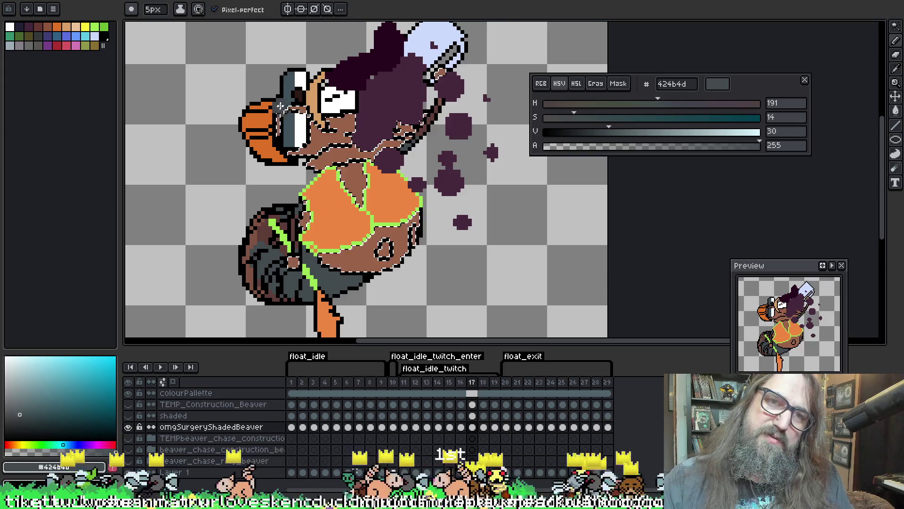
pyautogui.moveTo(327, 117); pyautogui.dragTo(351, 120)
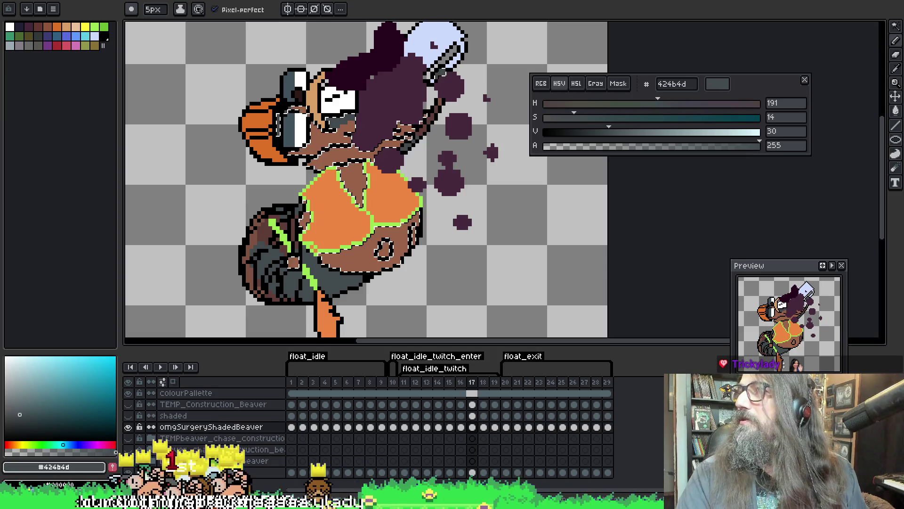
pyautogui.moveTo(899, 185)
pyautogui.mouseDown()
pyautogui.moveTo(636, 80)
pyautogui.moveTo(315, 1)
pyautogui.mouseUp()
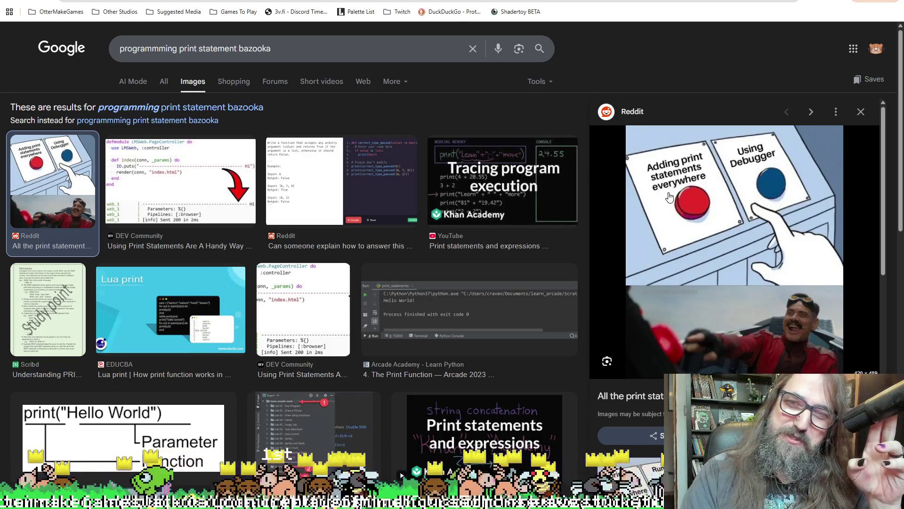
# Browse the print statement bazooka image results, then switch back to Aseprite.
pyautogui.scroll(-1, 753, 184)
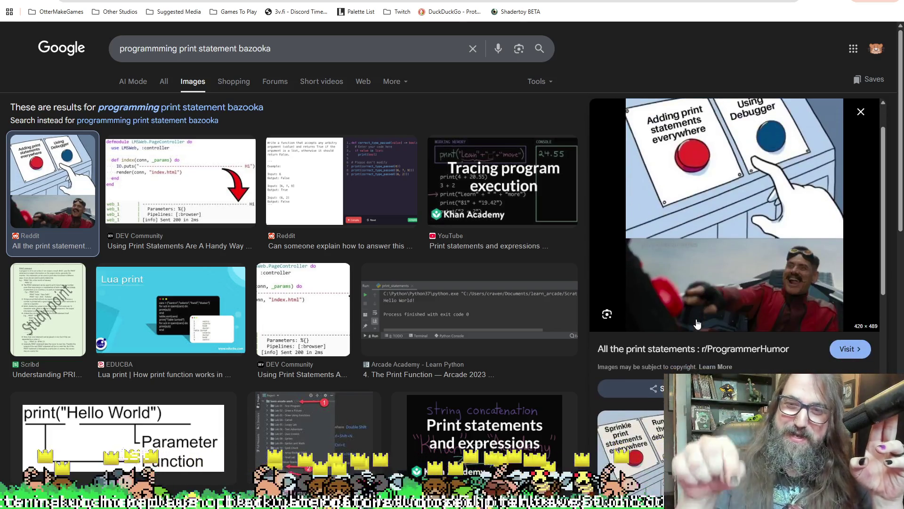
pyautogui.scroll(-10, 301, 250)
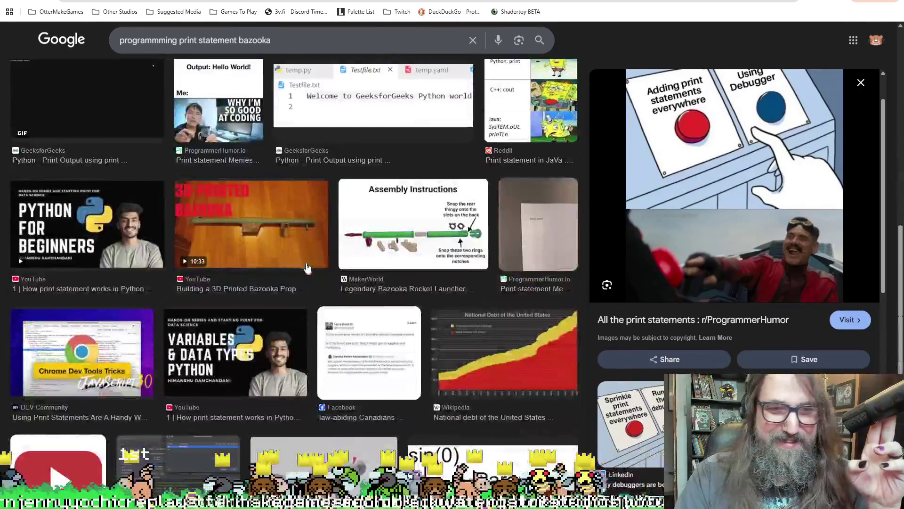
pyautogui.scroll(8, 302, 268)
pyautogui.scroll(3, 302, 268)
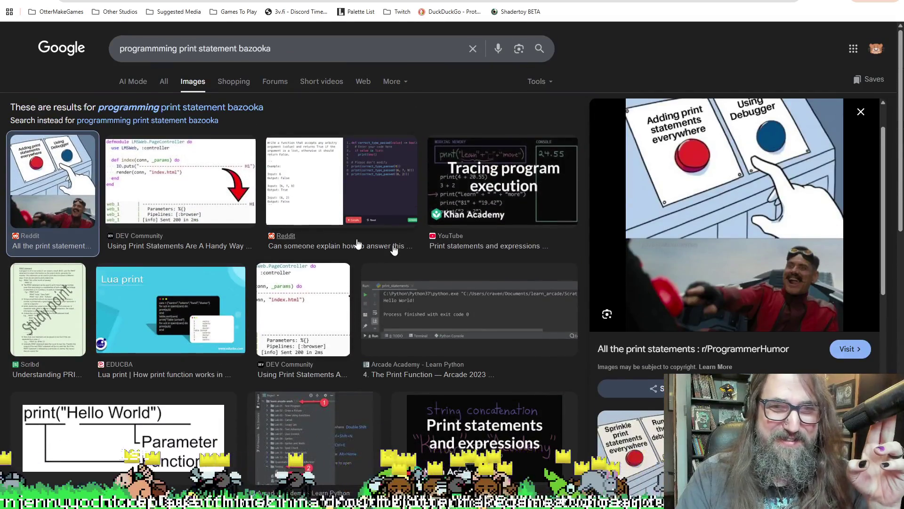
pyautogui.scroll(-6, 338, 312)
pyautogui.scroll(-6, 338, 313)
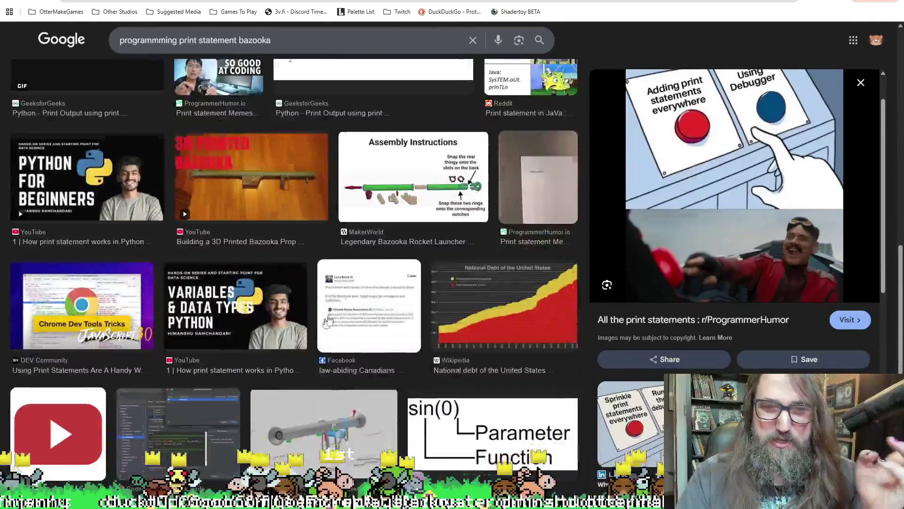
pyautogui.scroll(1, 303, 281)
pyautogui.scroll(10, 304, 280)
pyautogui.hotkey('alt', 'Tab')
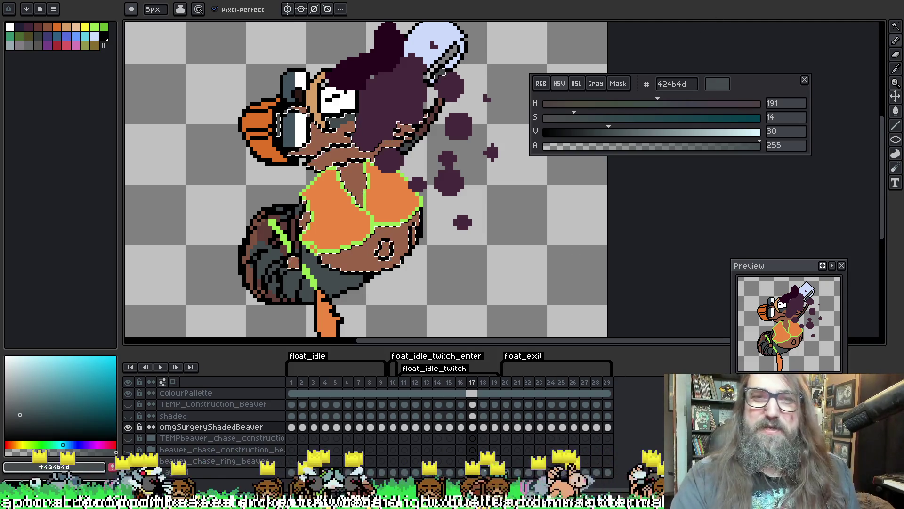
# On frame 18, select the brown areas and shade the lower belly #424b4d, then deselect and go to frame 19.
pyautogui.moveTo(408, 226); pyautogui.dragTo(424, 207)
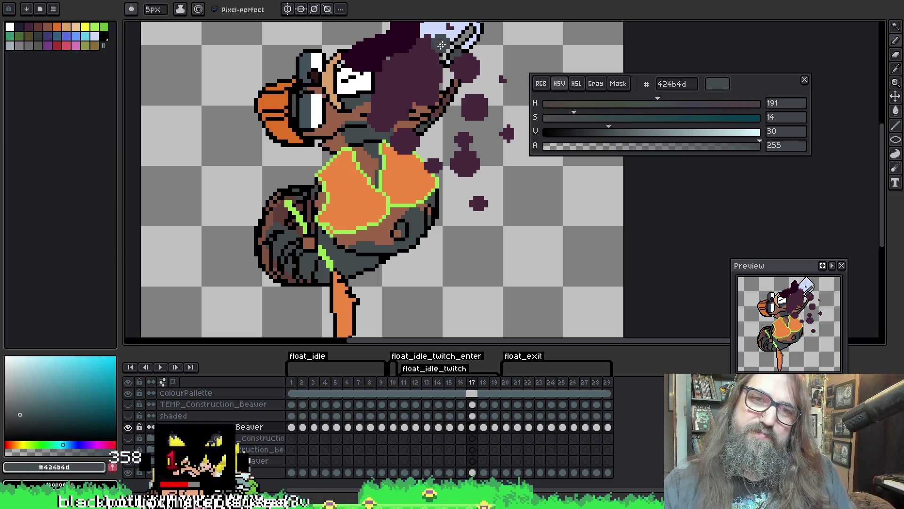
pyautogui.press('Right')
pyautogui.click(370, 125)
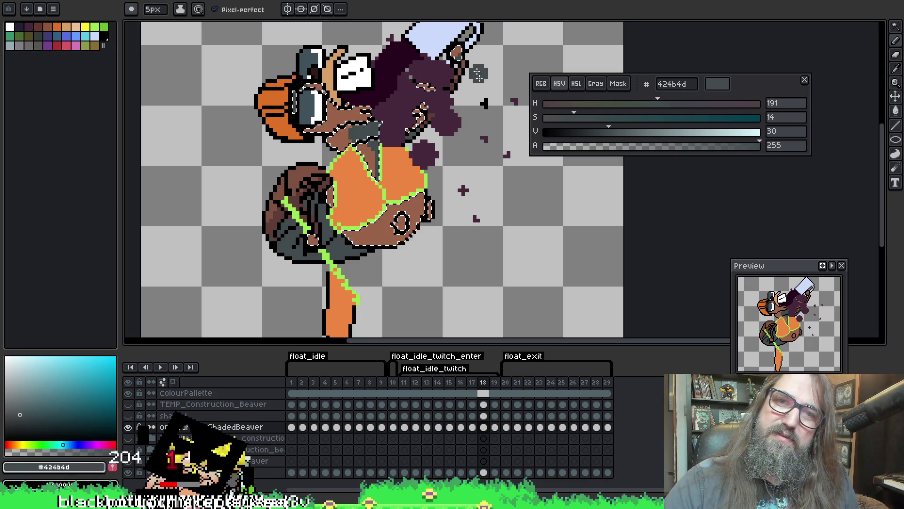
pyautogui.scroll(-5, 348, 226)
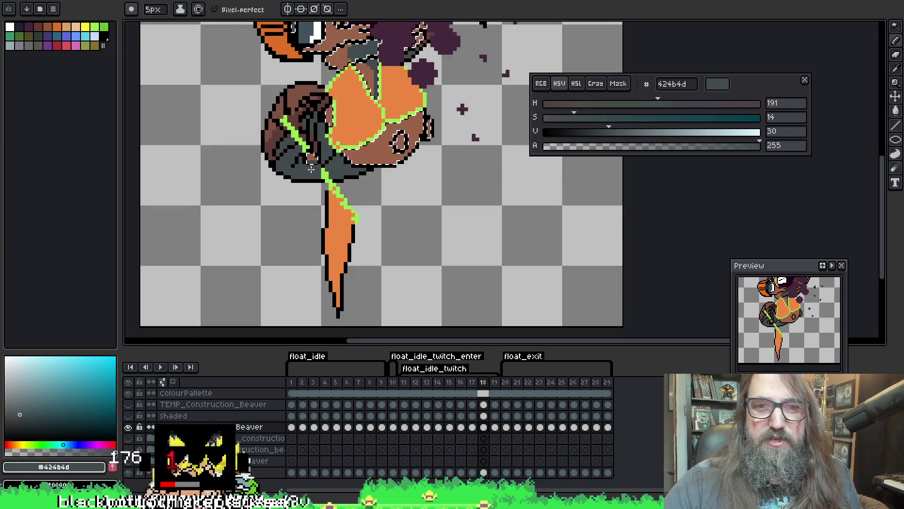
pyautogui.scroll(1, 353, 117)
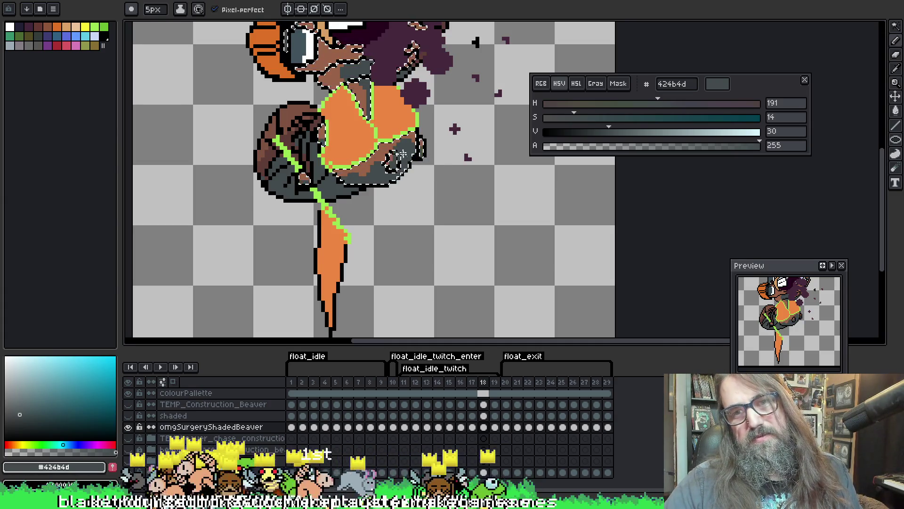
pyautogui.hotkey('ctrl', 'd')
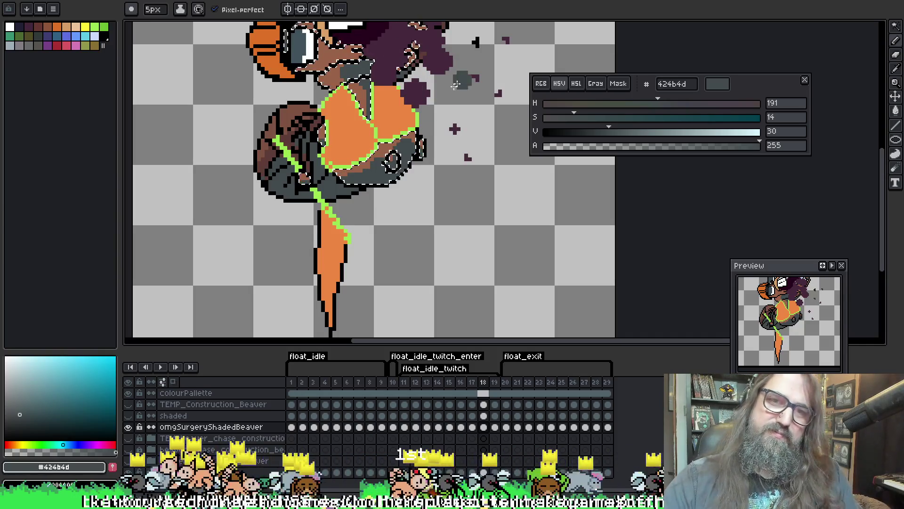
pyautogui.press('Right')
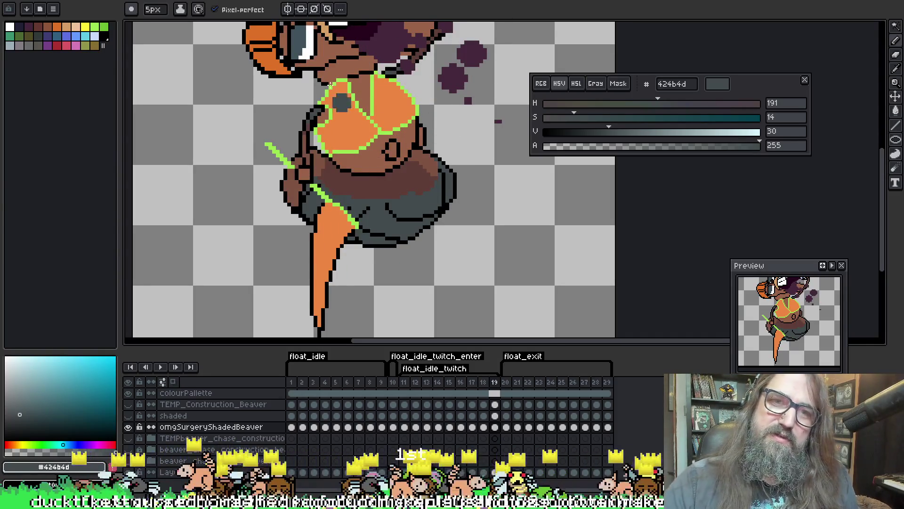
# Paint frame 19's belly dark grey #424b4d inside the brown selection, then advance to frame 20.
pyautogui.press('w')
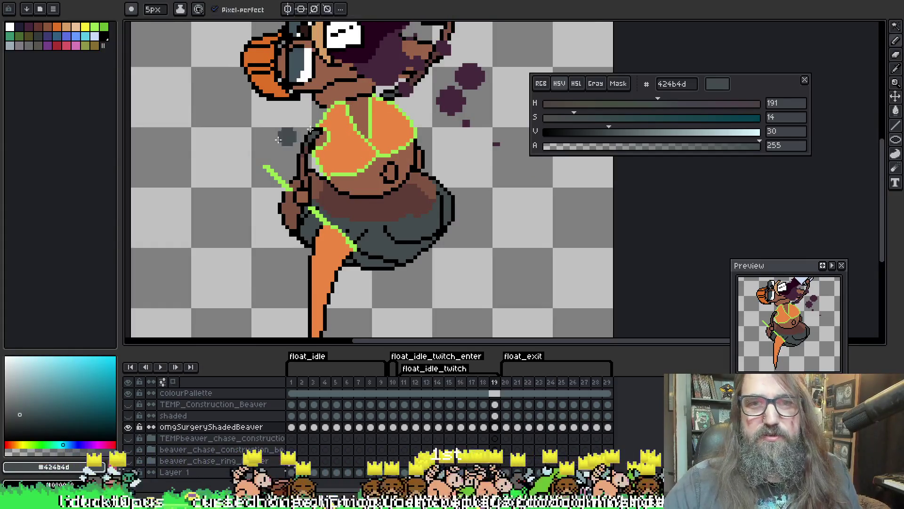
pyautogui.press('b')
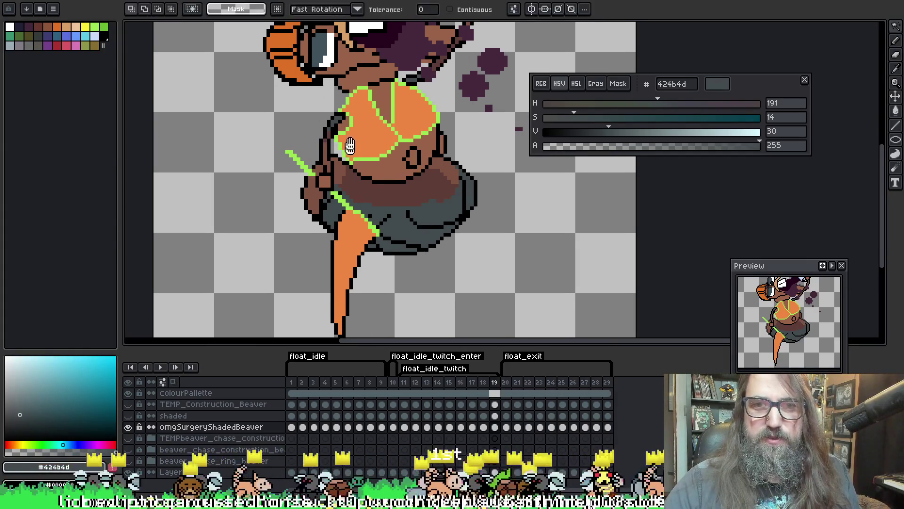
pyautogui.hotkey('ctrl', 'z')
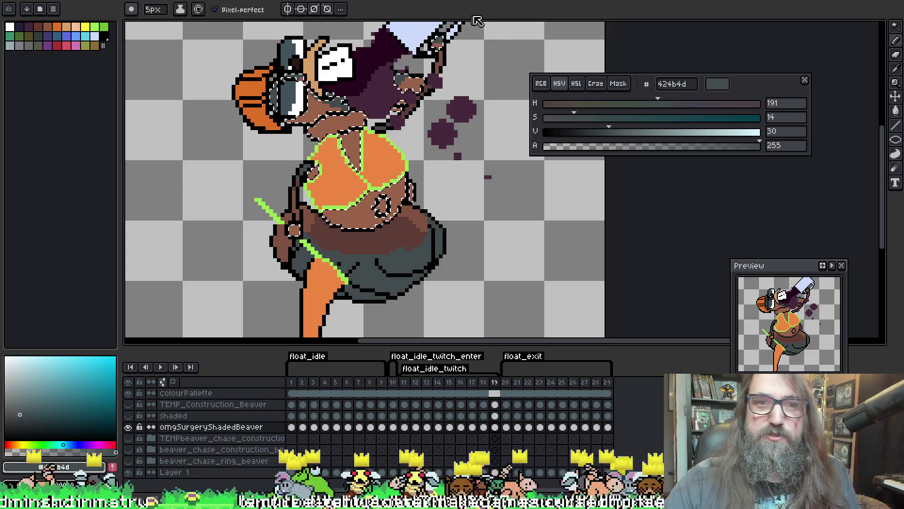
pyautogui.moveTo(314, 223); pyautogui.dragTo(298, 188)
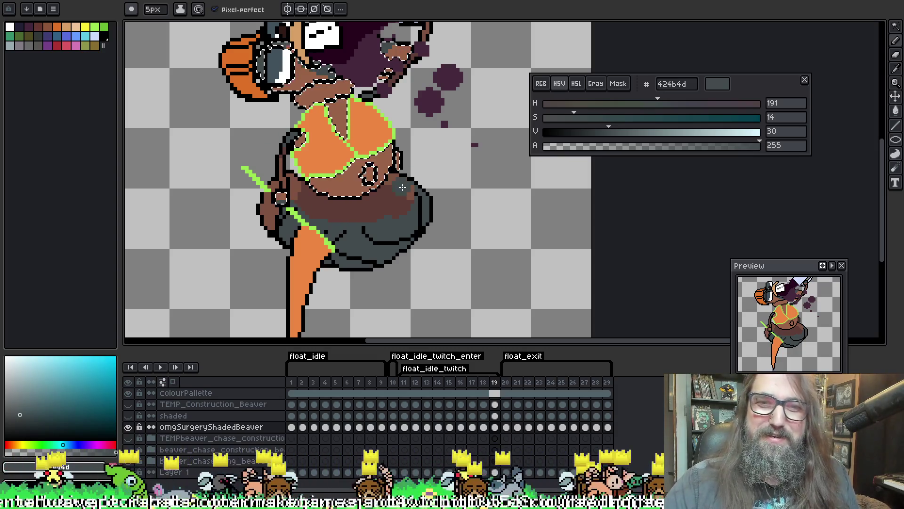
pyautogui.moveTo(370, 189); pyautogui.dragTo(393, 157)
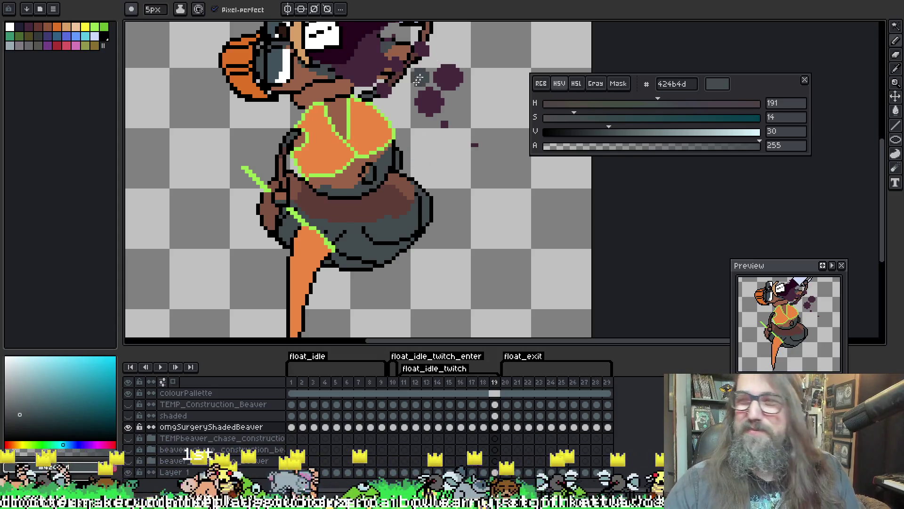
pyautogui.press('Right')
pyautogui.moveTo(273, 103)
pyautogui.mouseDown()
pyautogui.moveTo(280, 93)
pyautogui.moveTo(285, 133)
pyautogui.mouseUp()
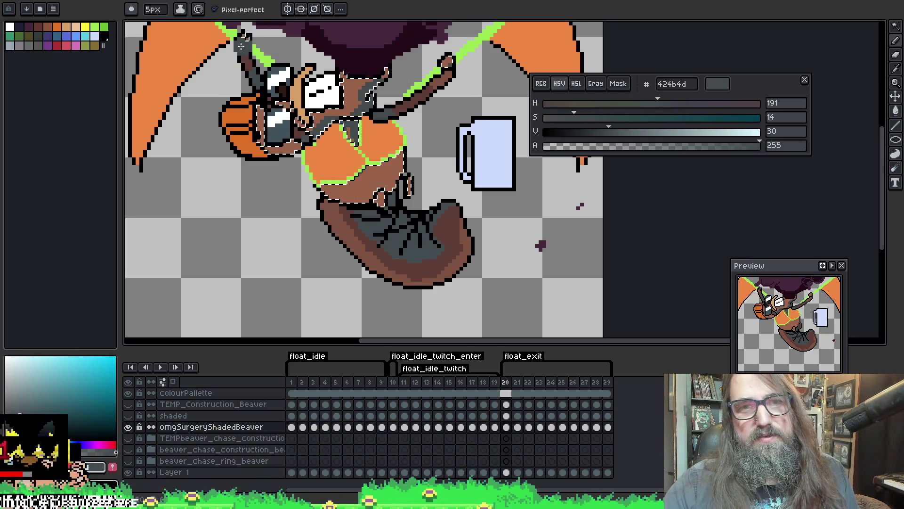
# Paint dark grey over the brown by frame 20's belly.
pyautogui.scroll(-2, 247, 57)
pyautogui.scroll(2, 254, 127)
pyautogui.press('space')
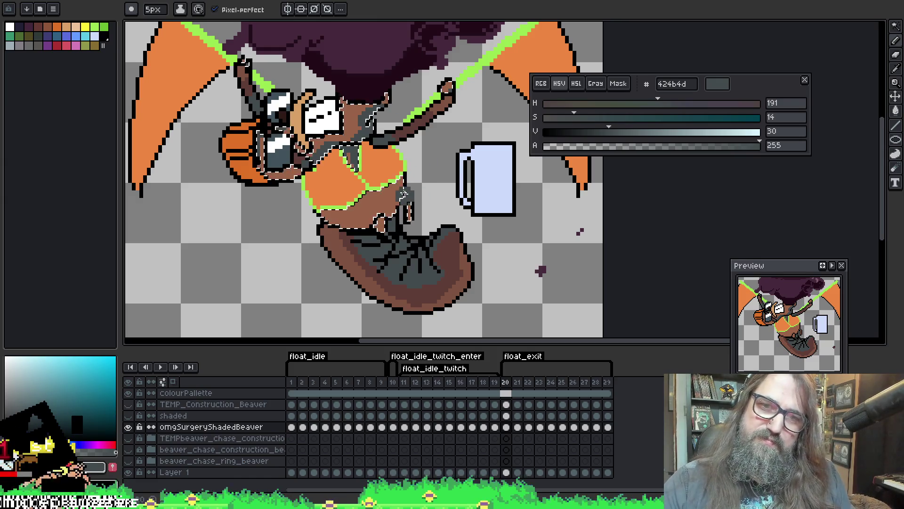
pyautogui.moveTo(350, 202); pyautogui.dragTo(393, 194)
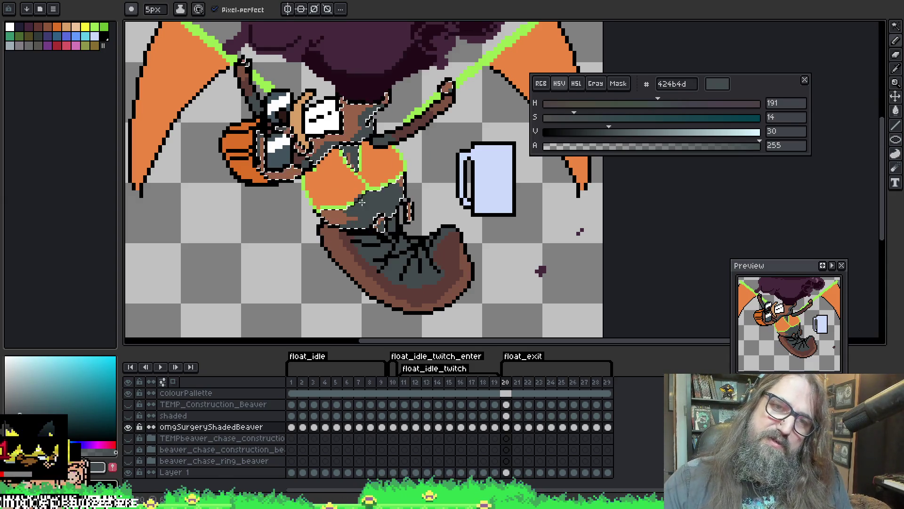
# Eyedrop dark grey #424b4d from the artwork, dab it near the hand, then go to frame 21.
pyautogui.press('alt')
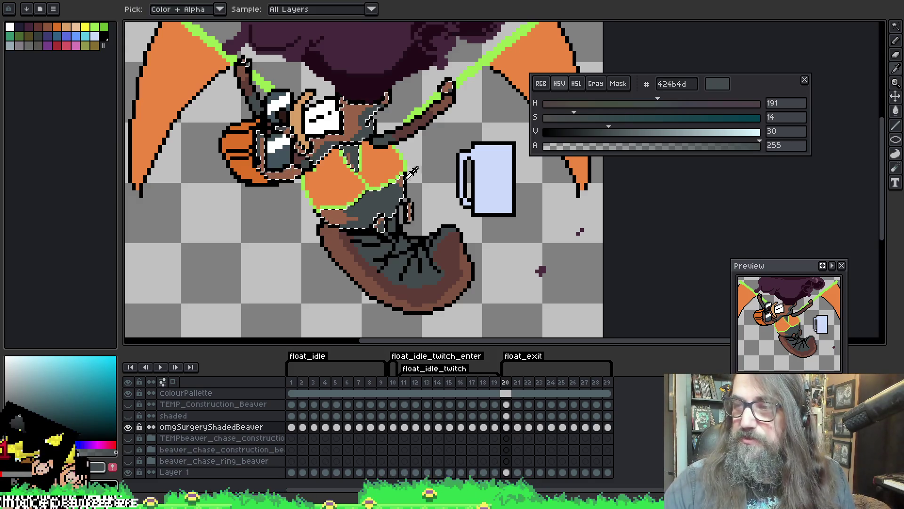
pyautogui.keyDown('alt'); pyautogui.click(372, 197); pyautogui.keyUp('alt')
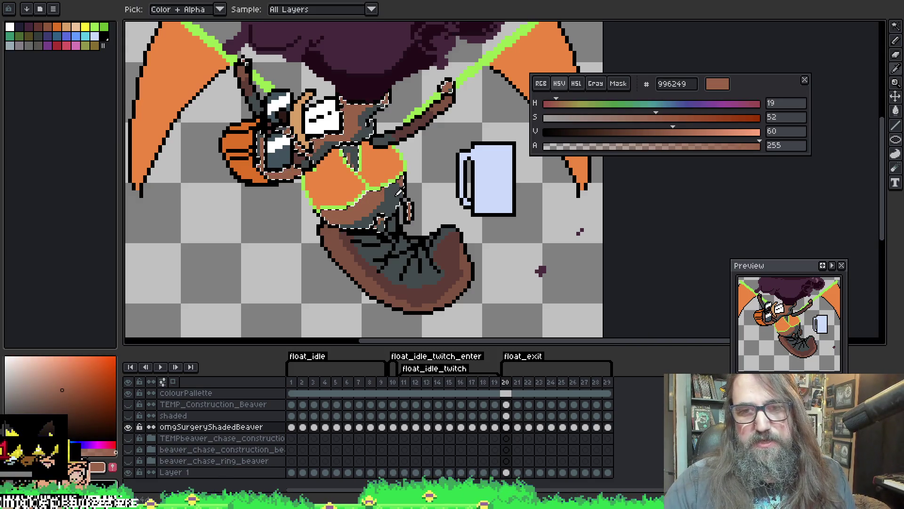
pyautogui.keyDown('alt'); pyautogui.click(384, 194); pyautogui.keyUp('alt')
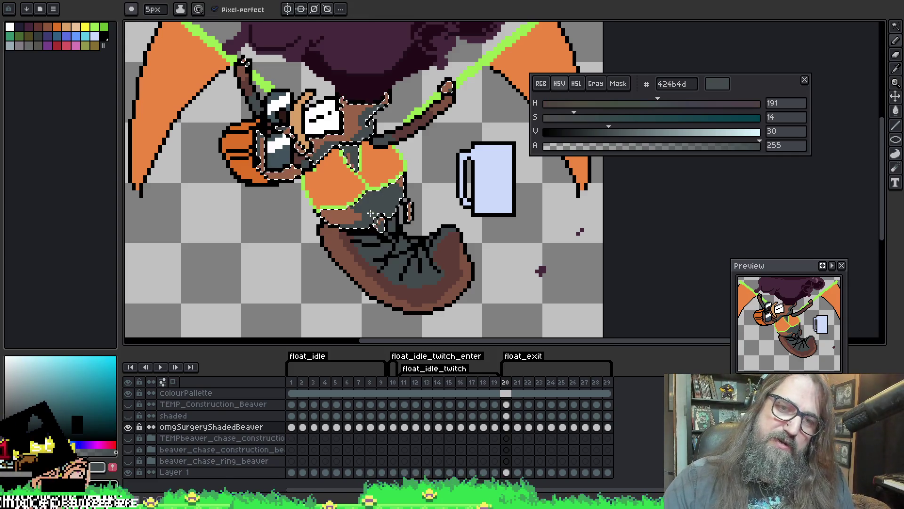
pyautogui.click(398, 115)
pyautogui.press('.')
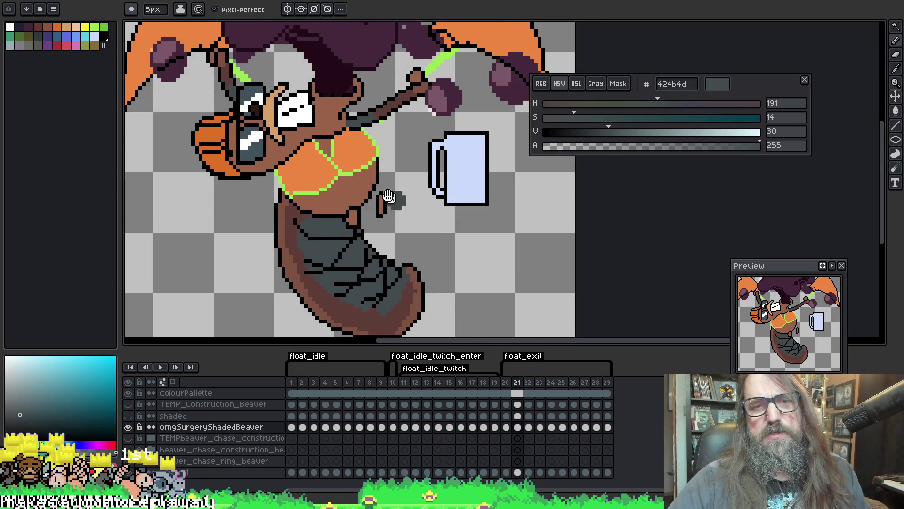
# Magic Wand the brown body on frame 21 and return to the Pencil.
pyautogui.press('w')
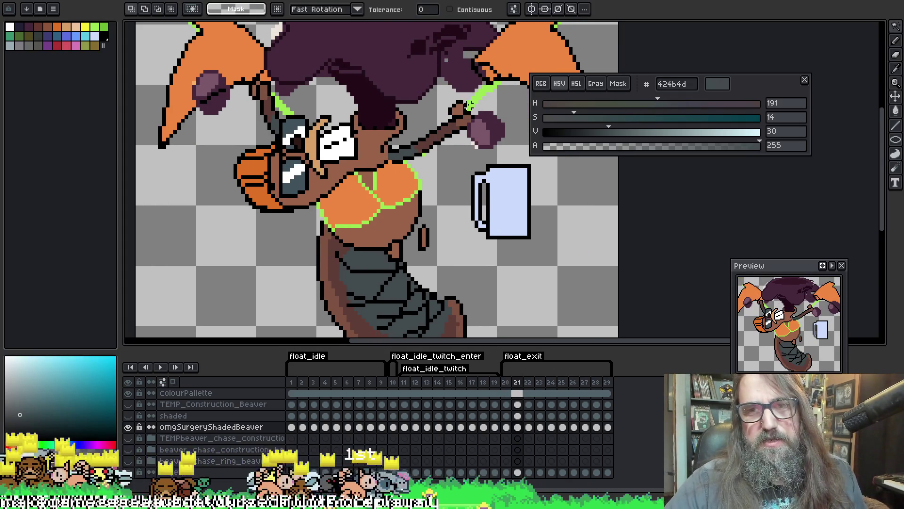
pyautogui.press(',')
pyautogui.press('.')
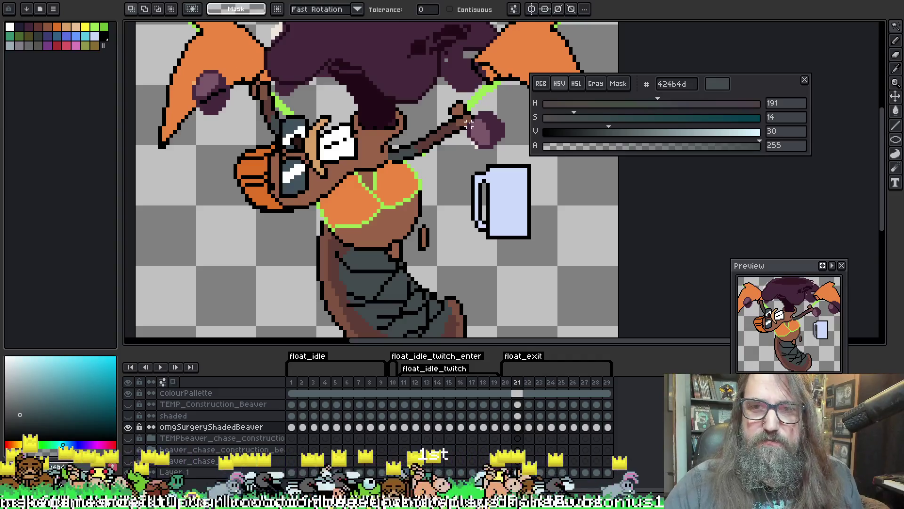
pyautogui.click(298, 126)
pyautogui.press('b')
pyautogui.moveTo(298, 125); pyautogui.dragTo(329, 144)
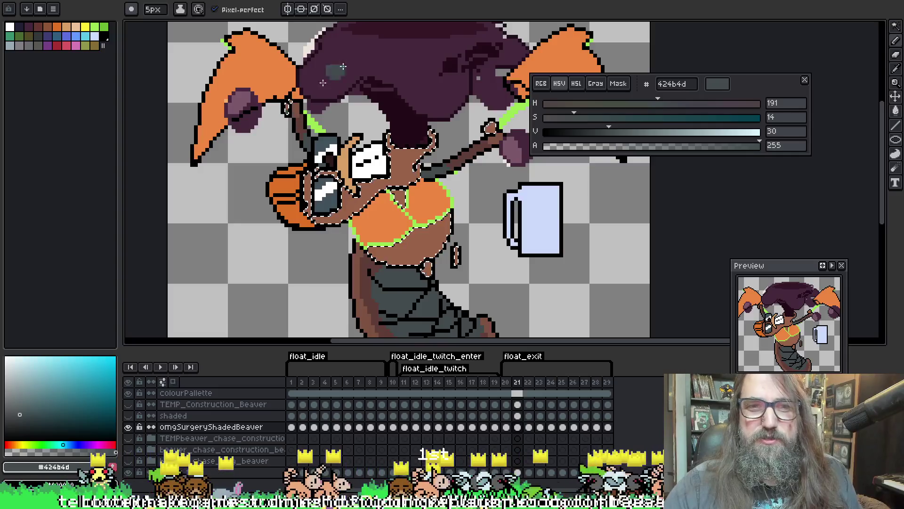
pyautogui.moveTo(448, 52); pyautogui.dragTo(439, 38)
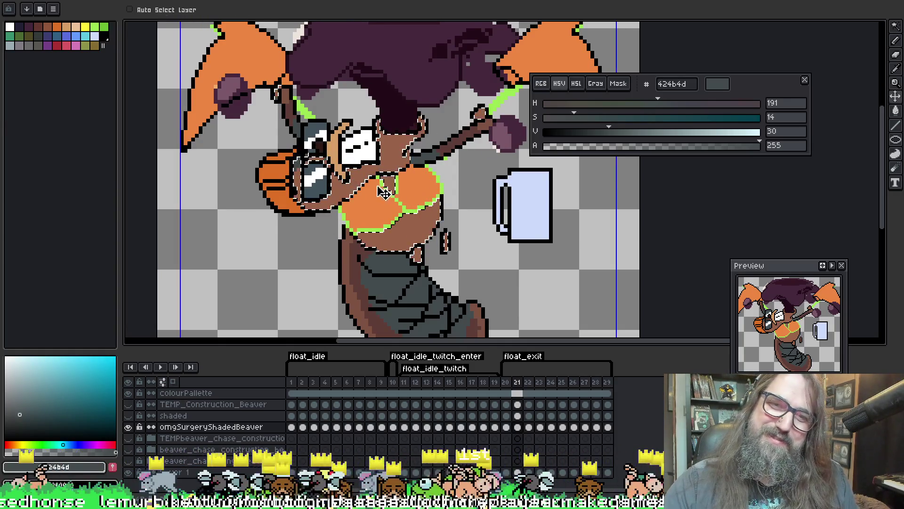
# Paint dark grey #424b4d below the orange belly, then advance to frame 22.
pyautogui.press('ctrl')
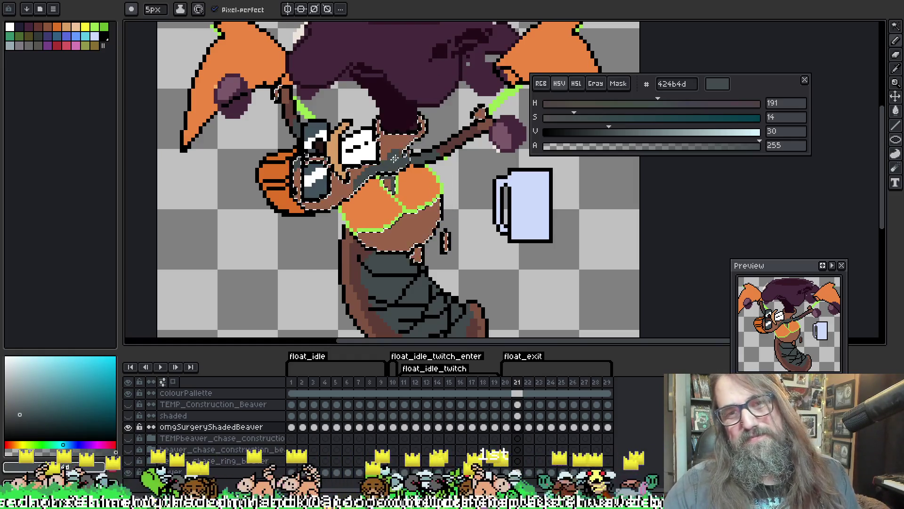
pyautogui.press('ctrl')
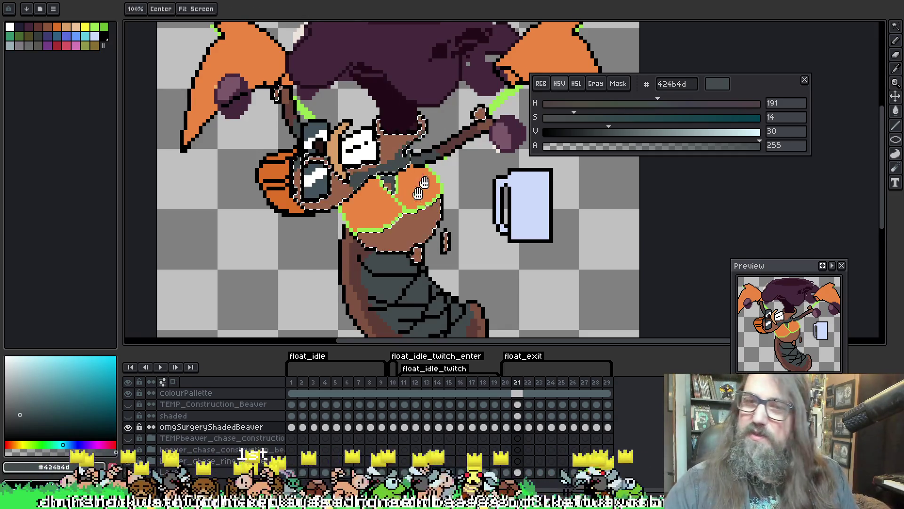
pyautogui.moveTo(424, 143); pyautogui.dragTo(396, 136)
pyautogui.scroll(-3, 395, 140)
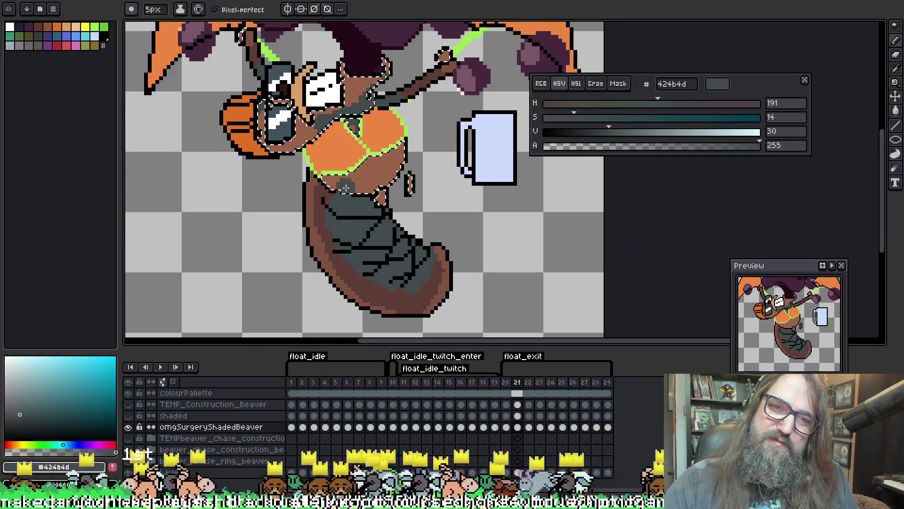
pyautogui.moveTo(358, 181); pyautogui.dragTo(409, 166)
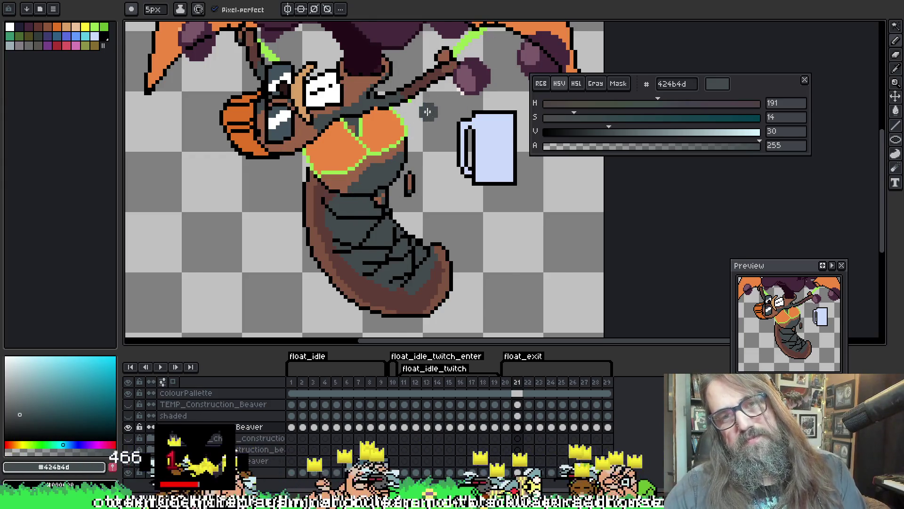
pyautogui.press('Right')
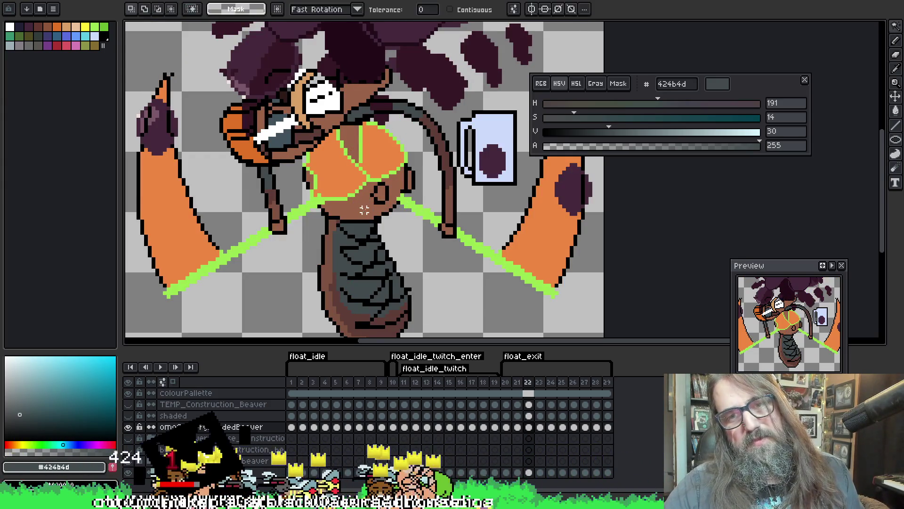
# Shade frame 22's lower body, head highlight and a torso stripe dark grey #424b4d.
pyautogui.click(387, 200)
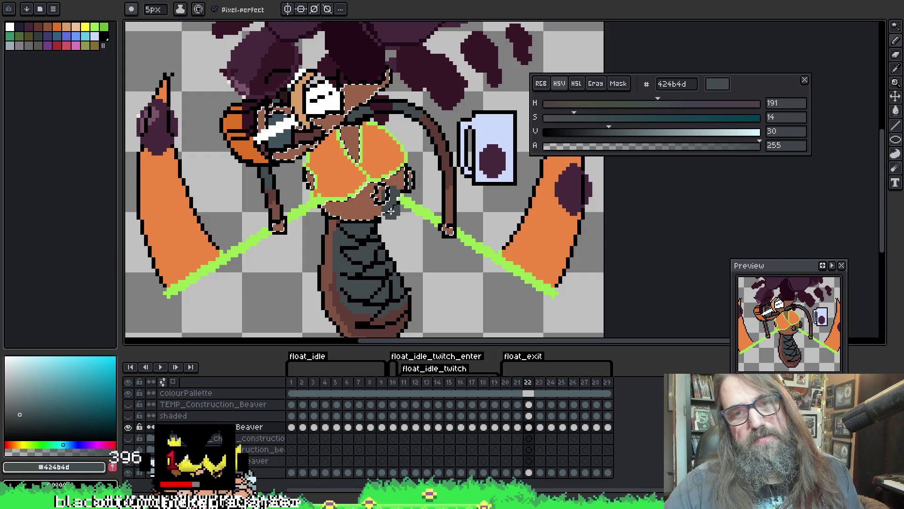
pyautogui.moveTo(394, 194); pyautogui.dragTo(365, 216)
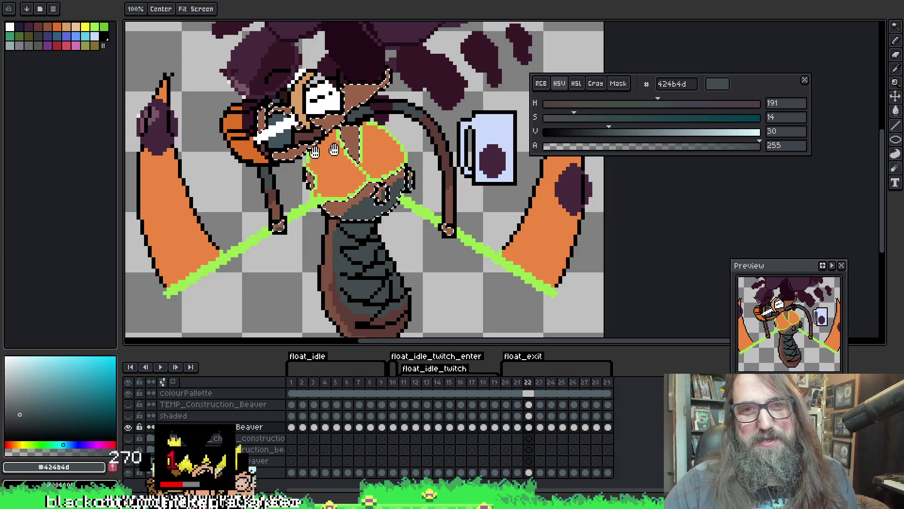
pyautogui.moveTo(286, 152); pyautogui.dragTo(248, 168)
pyautogui.moveTo(205, 122); pyautogui.dragTo(215, 146)
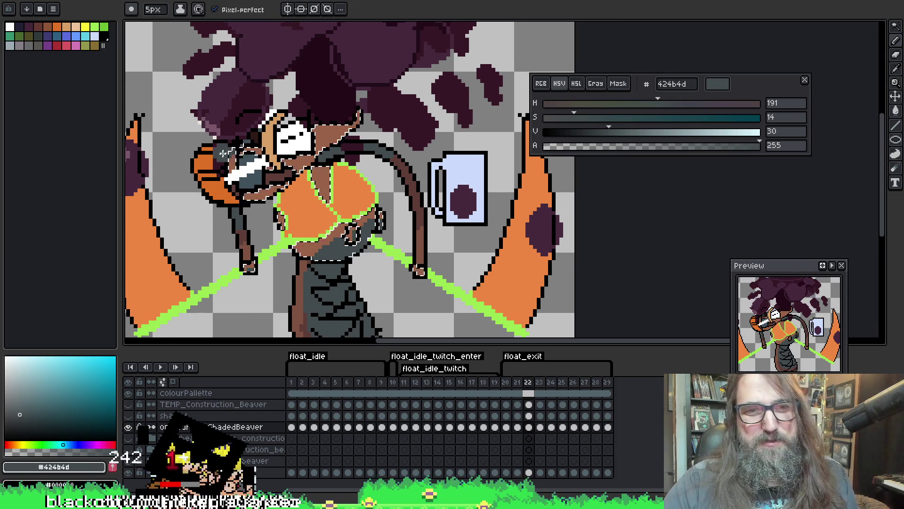
pyautogui.moveTo(242, 174); pyautogui.dragTo(253, 163)
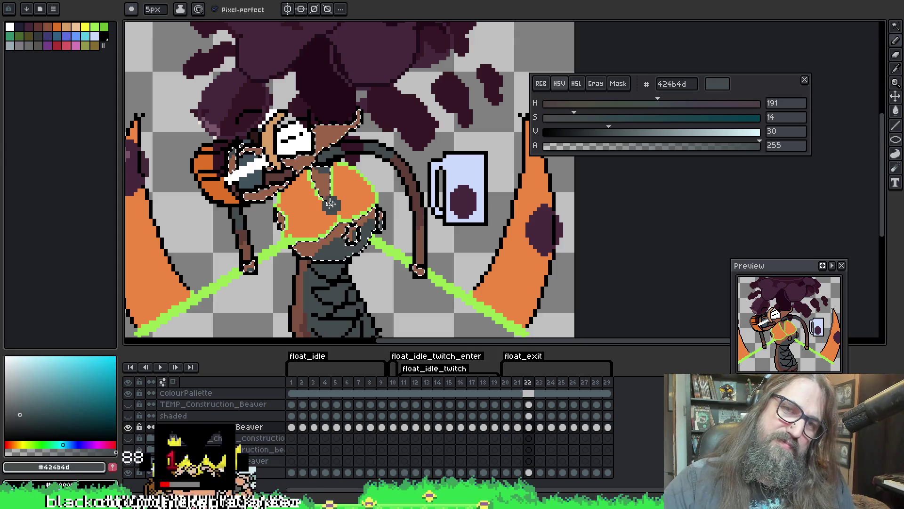
pyautogui.moveTo(330, 203); pyautogui.dragTo(324, 202)
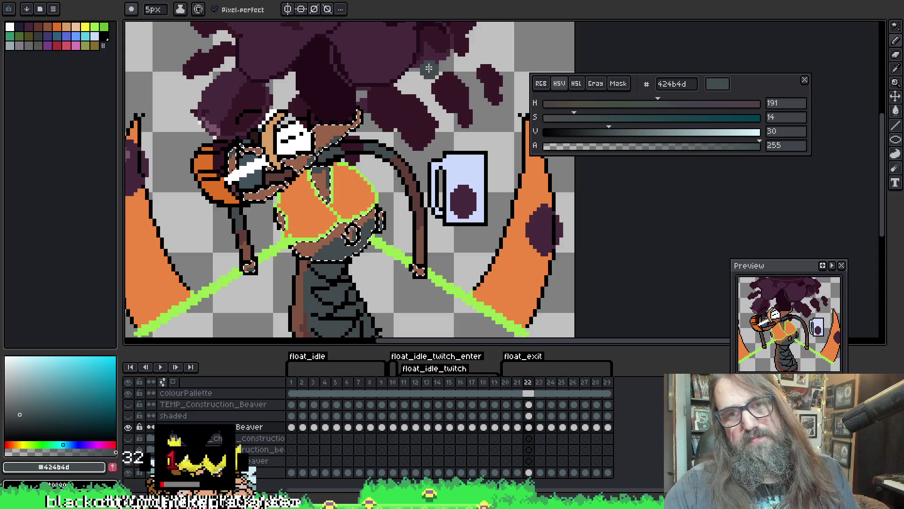
# Go to frame 23 and Magic Wand the brown face and body areas.
pyautogui.press('Right')
pyautogui.press('w')
pyautogui.moveTo(421, 114); pyautogui.dragTo(476, 84)
pyautogui.click(283, 129)
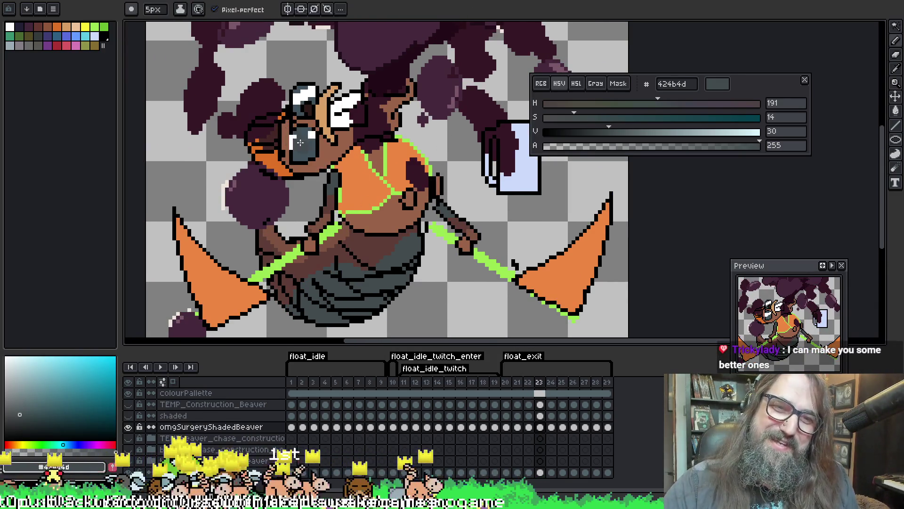
# Switch to the Pencil, advance to frame 24, and reselect the head and torso.
pyautogui.press('b')
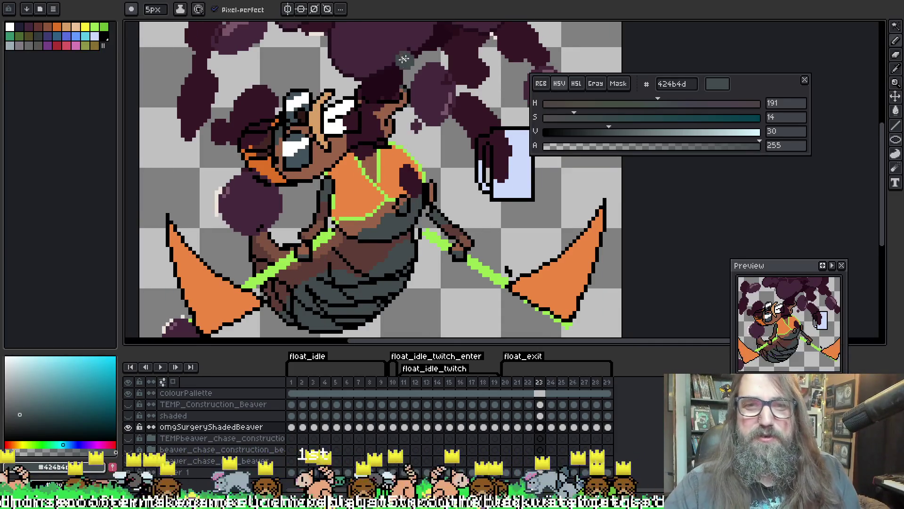
pyautogui.press('.')
pyautogui.hotkey('ctrl', 'shift', 'd')
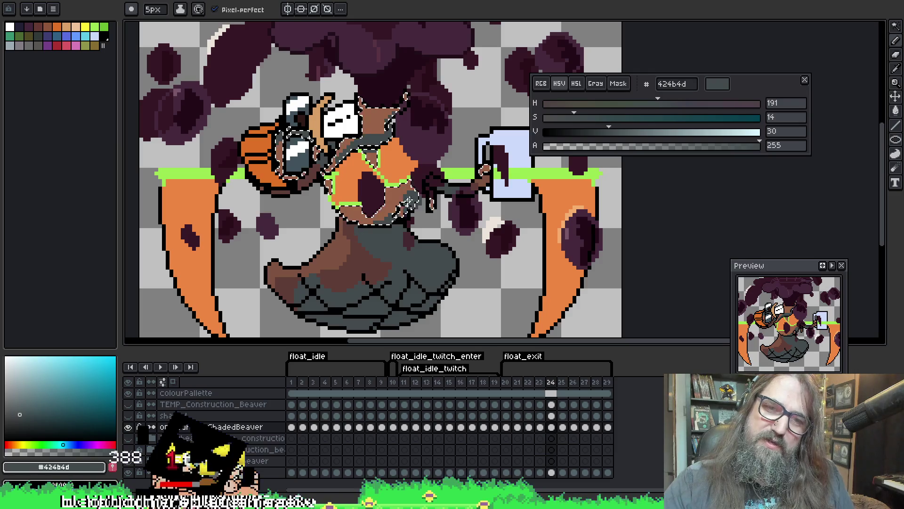
# Clear frame 24's selection, go to frame 25, and Magic Wand the beaver's brown skin.
pyautogui.hotkey('ctrl', 'd')
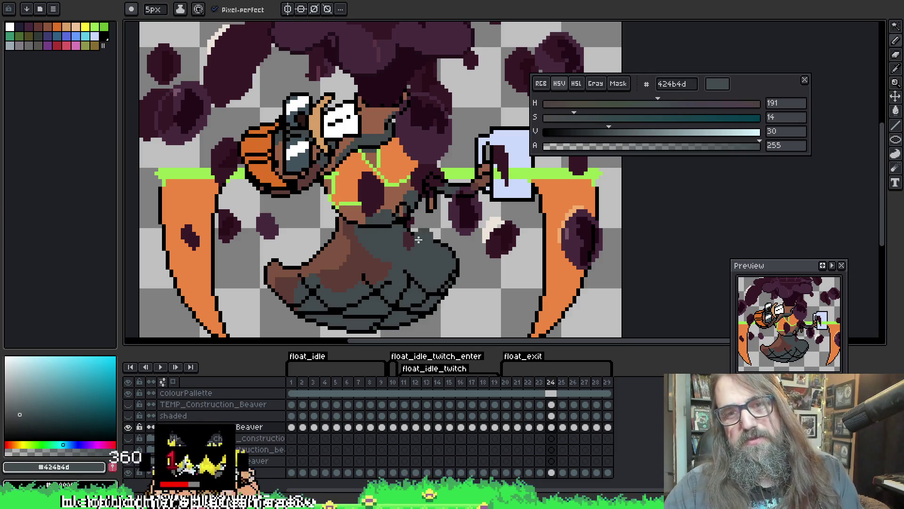
pyautogui.hotkey('ctrl', 'shift', 'd')
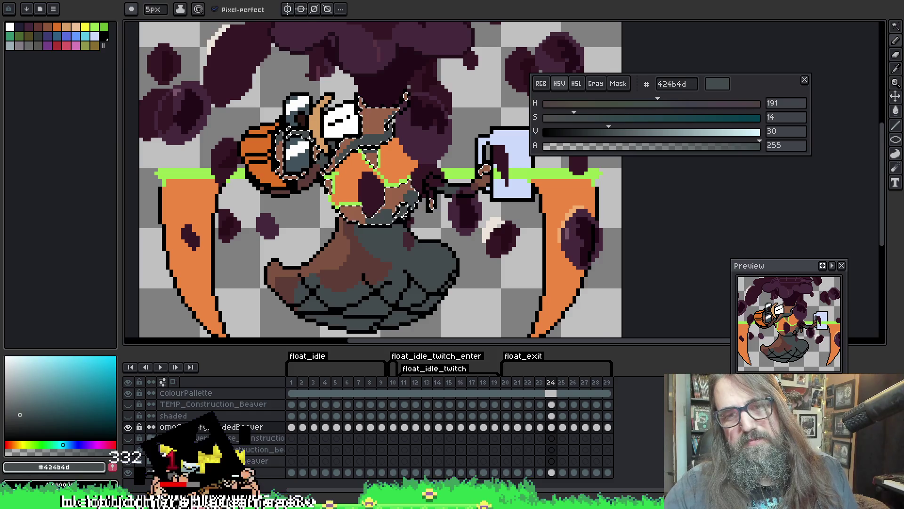
pyautogui.press('b')
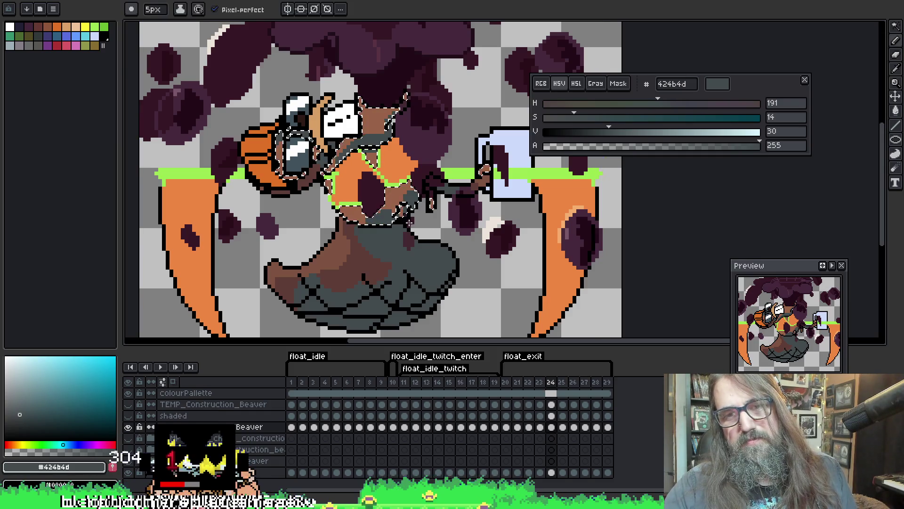
pyautogui.hotkey('ctrl', 'd')
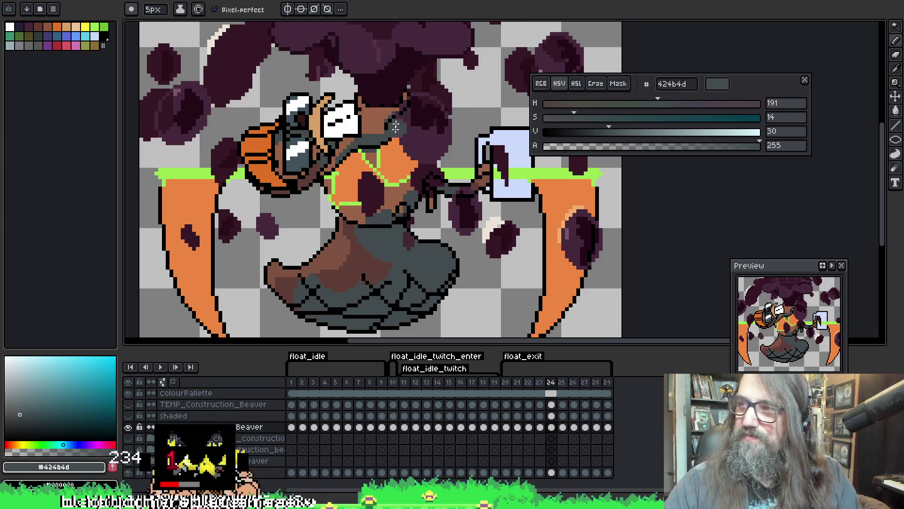
pyautogui.press('Right')
pyautogui.press('w')
pyautogui.click(326, 163)
pyautogui.press('b')
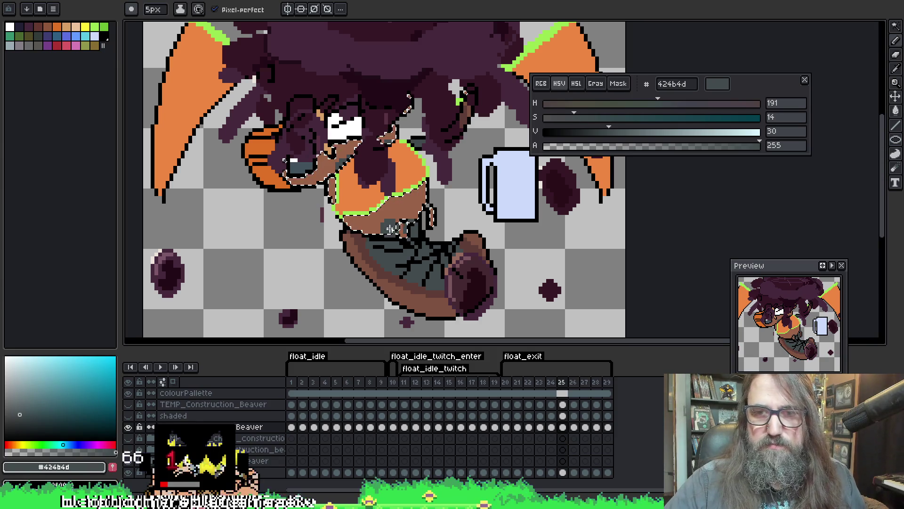
# Shade frame 25's belly #424b4d, touch up with brown 996249 at 1px, then go to frame 26.
pyautogui.moveTo(390, 229)
pyautogui.mouseDown()
pyautogui.moveTo(410, 199)
pyautogui.moveTo(385, 234)
pyautogui.mouseUp()
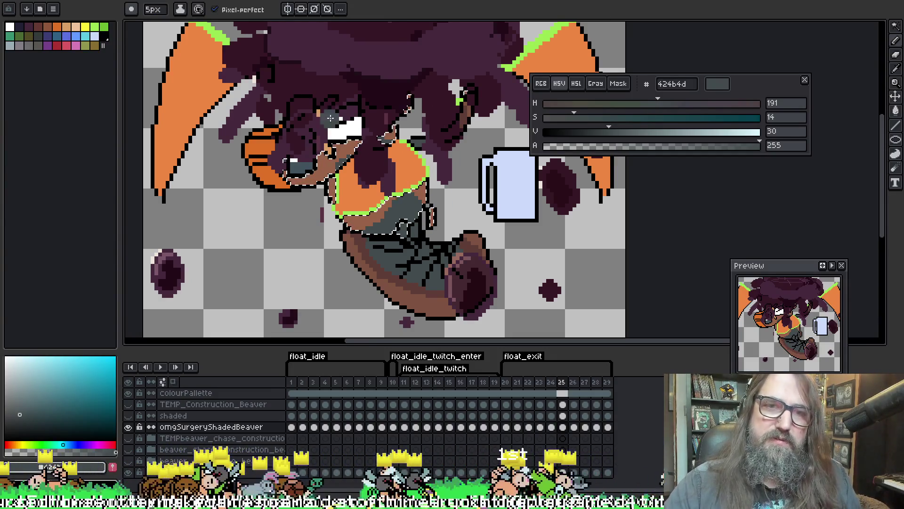
pyautogui.moveTo(461, 158)
pyautogui.mouseDown()
pyautogui.moveTo(387, 207)
pyautogui.moveTo(336, 212)
pyautogui.moveTo(400, 140)
pyautogui.moveTo(447, 146)
pyautogui.mouseUp()
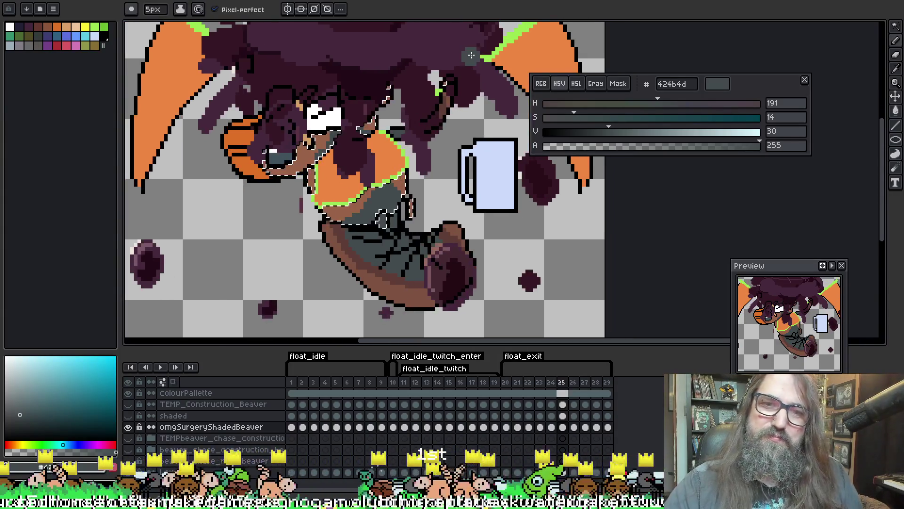
pyautogui.press('b')
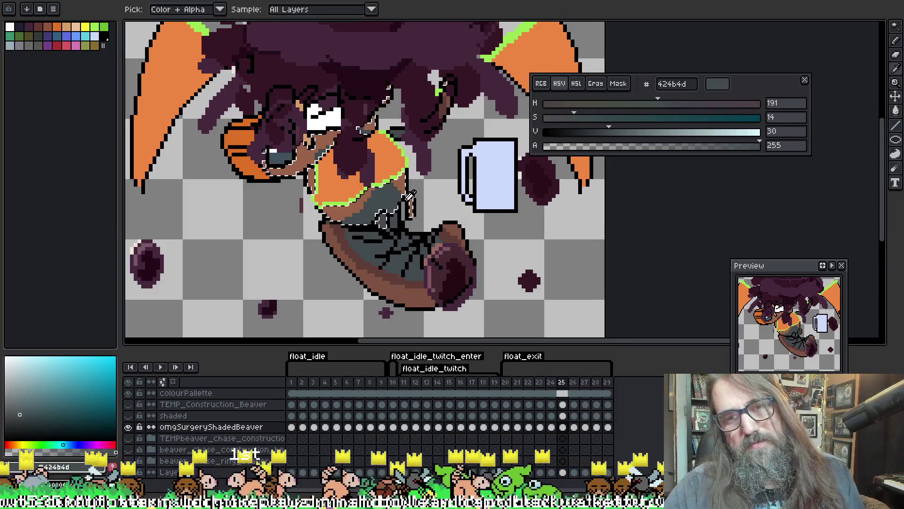
pyautogui.keyDown('alt'); pyautogui.click(405, 203); pyautogui.keyUp('alt')
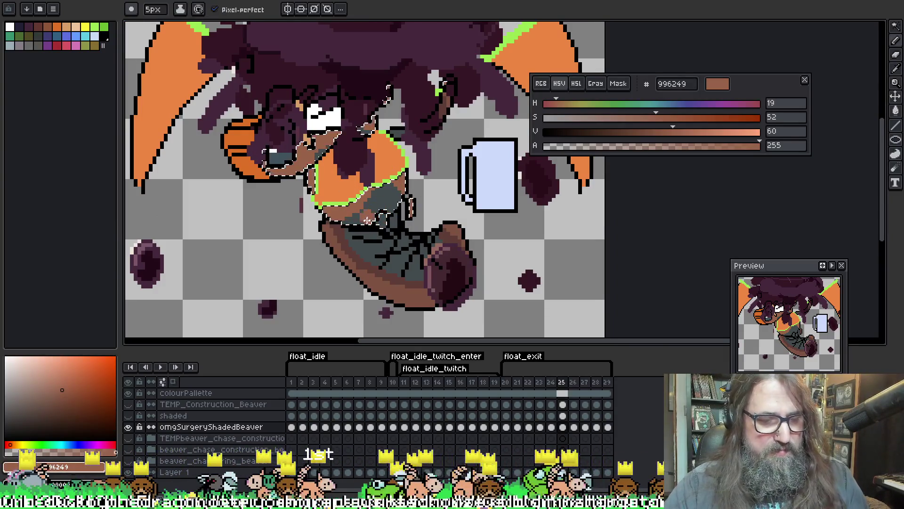
pyautogui.press('-')
pyautogui.press('-')
pyautogui.press('-')
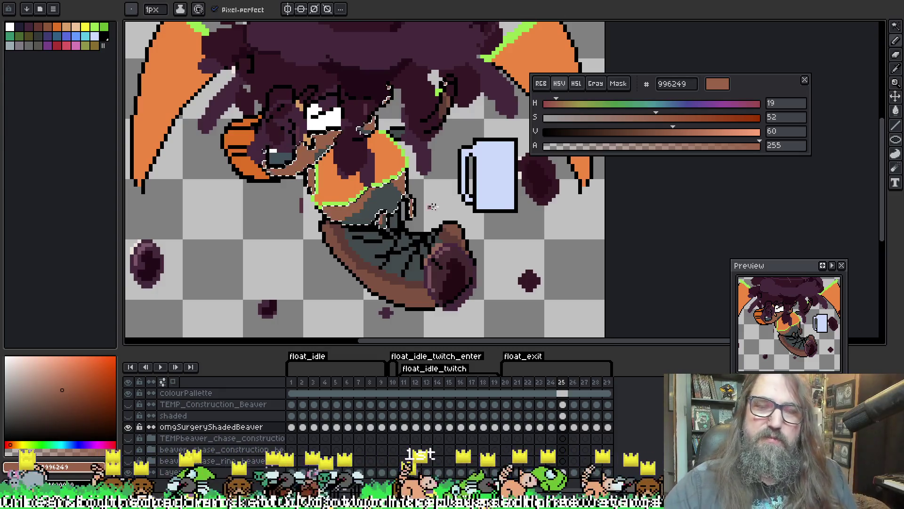
pyautogui.keyDown('alt'); pyautogui.click(372, 193); pyautogui.keyUp('alt')
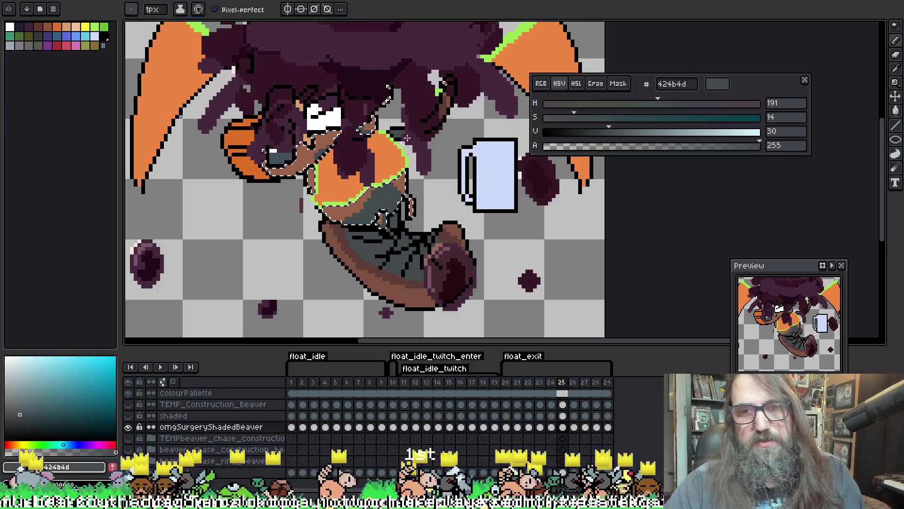
pyautogui.press('.')
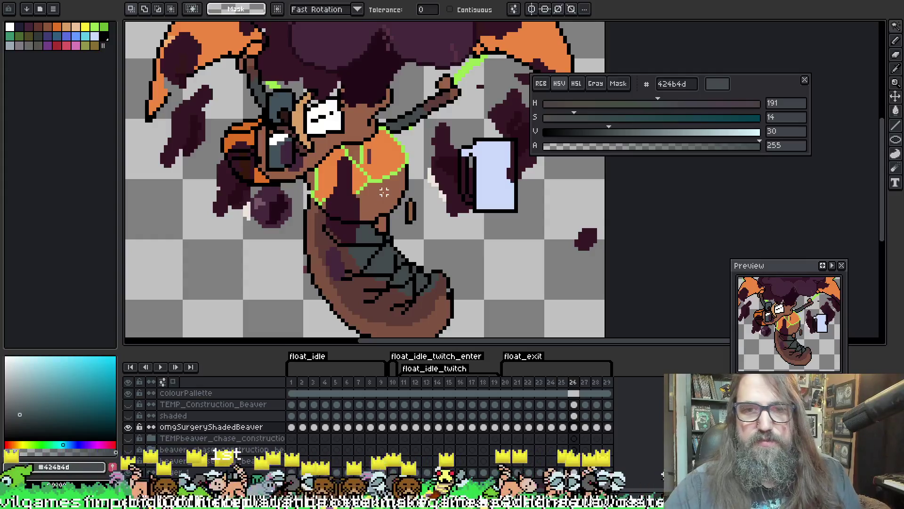
# With a 6px brush, shade frame 26's waist and belly dark grey, deselect, and go to frame 27.
pyautogui.press('+')
pyautogui.press('+')
pyautogui.press('+')
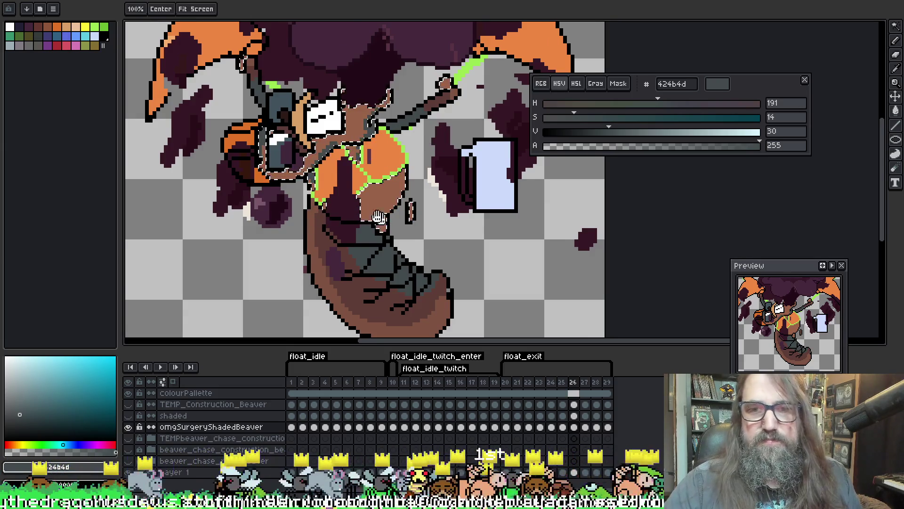
pyautogui.moveTo(377, 142)
pyautogui.mouseDown()
pyautogui.moveTo(329, 123)
pyautogui.moveTo(493, 152)
pyautogui.moveTo(422, 105)
pyautogui.mouseUp()
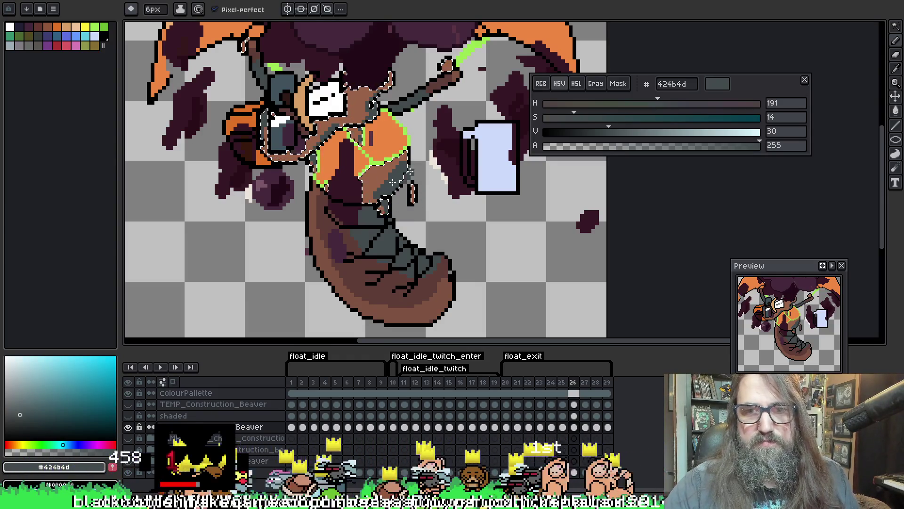
pyautogui.moveTo(405, 186); pyautogui.dragTo(399, 211)
pyautogui.hotkey('ctrl', 'd')
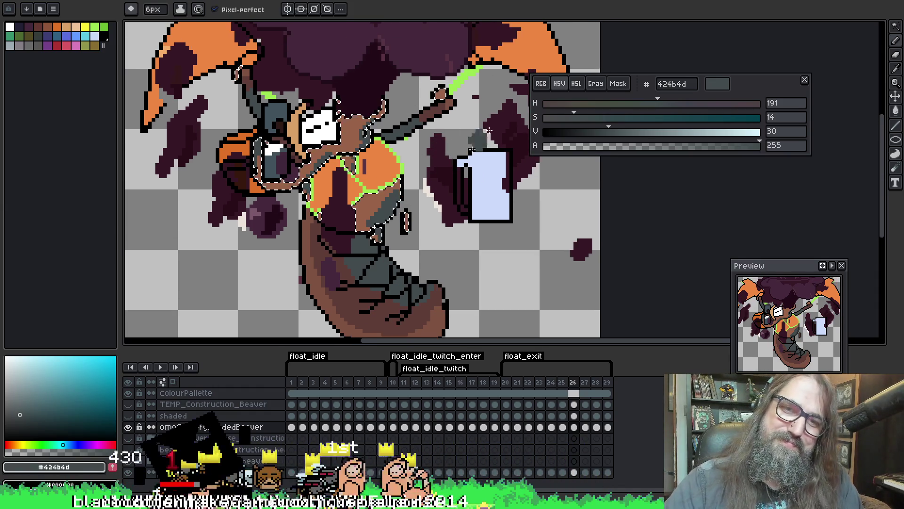
pyautogui.press('.')
# Shade frame 27's brown waist and hand in dark grey #424b4d, then advance to frame 28 and reselect.
pyautogui.press('w')
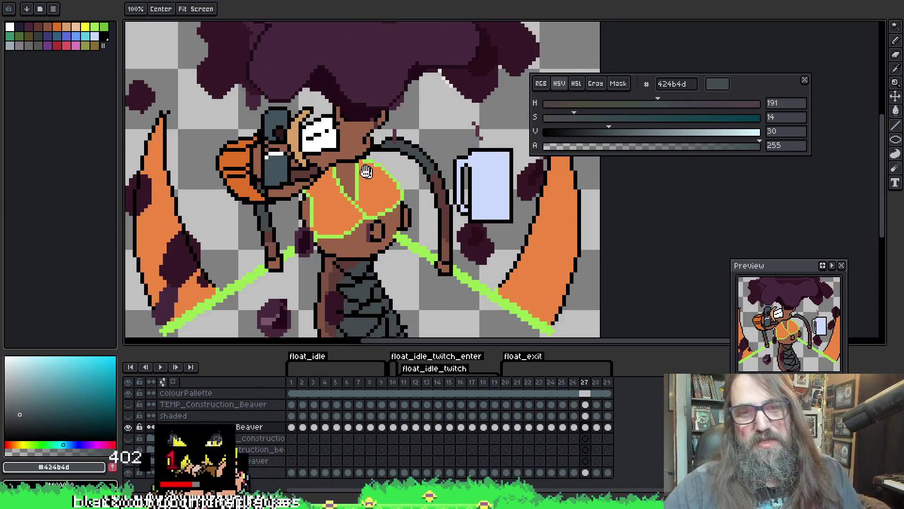
pyautogui.click(340, 191)
pyautogui.press('b')
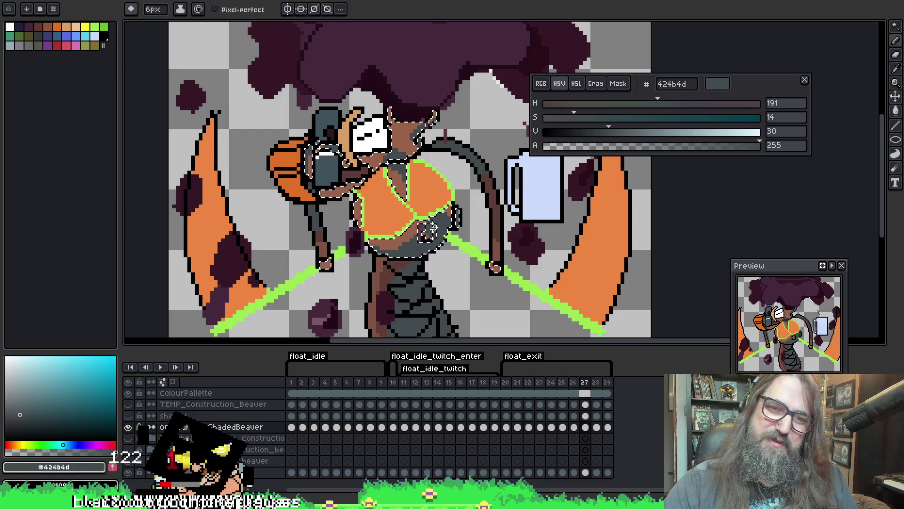
pyautogui.hotkey('ctrl', 'd')
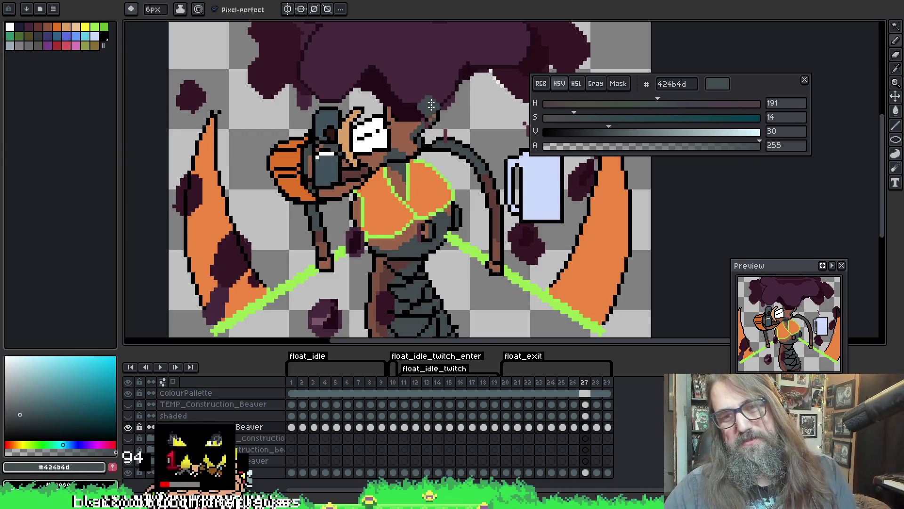
pyautogui.press('.')
pyautogui.hotkey('ctrl', 'shift', 'd')
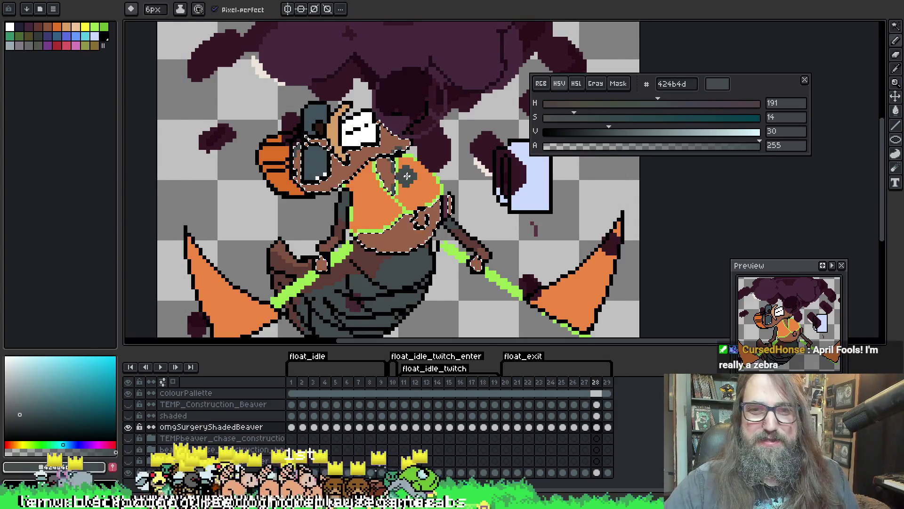
# Paint dark grey #424b4d shading on frame 28's waist and belly with the 6px pencil, then go to frame 29.
pyautogui.moveTo(470, 62); pyautogui.dragTo(473, 43)
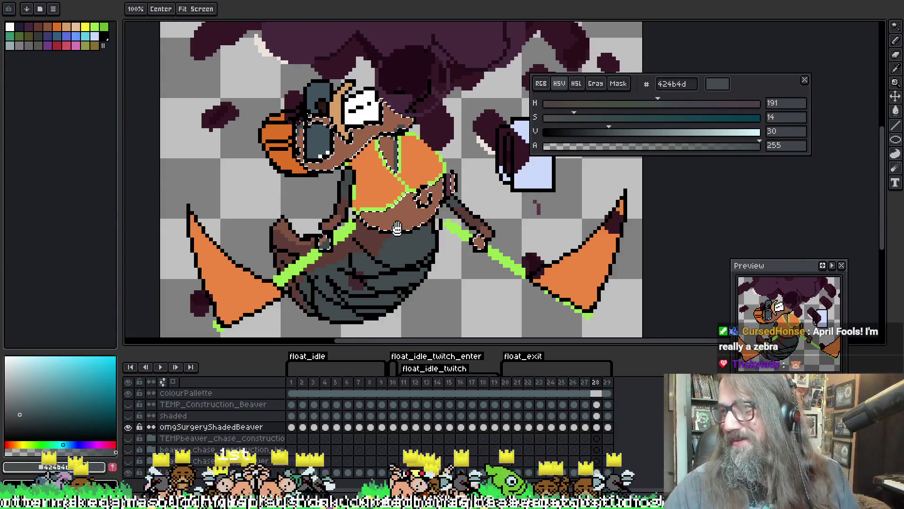
pyautogui.moveTo(462, 154); pyautogui.dragTo(415, 142)
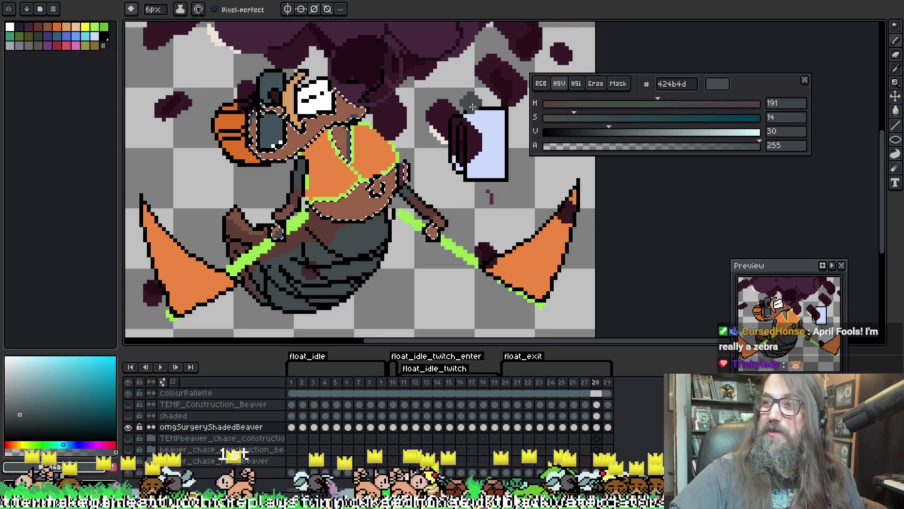
pyautogui.moveTo(383, 195); pyautogui.dragTo(380, 191)
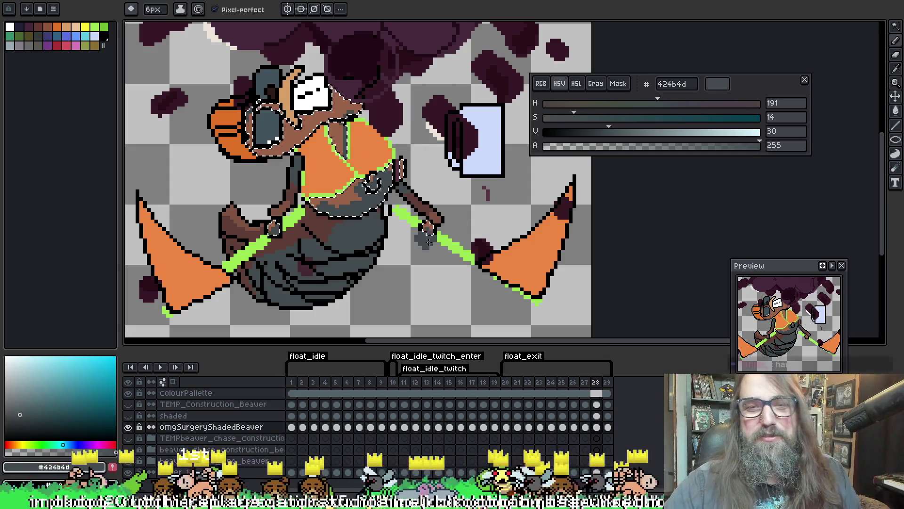
pyautogui.press('v')
pyautogui.press('b')
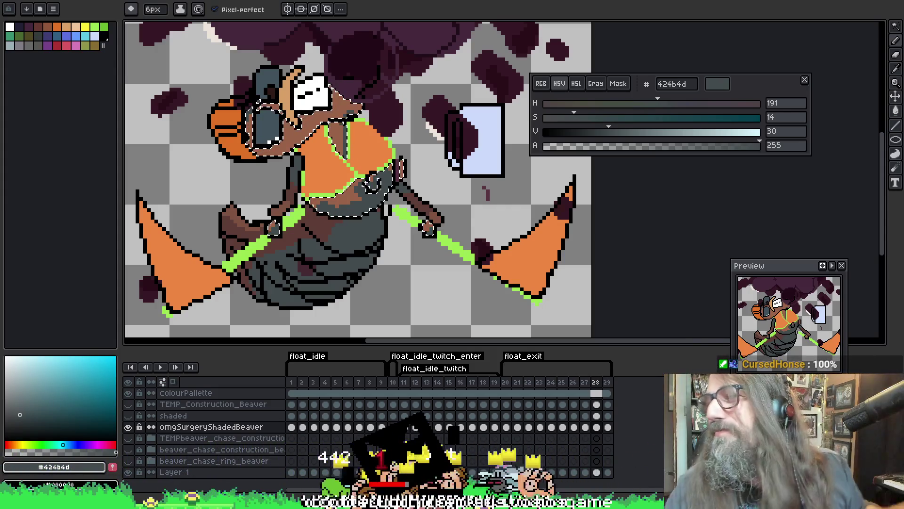
pyautogui.hscroll(2, 437, 200)
pyautogui.scroll(-1, 437, 200)
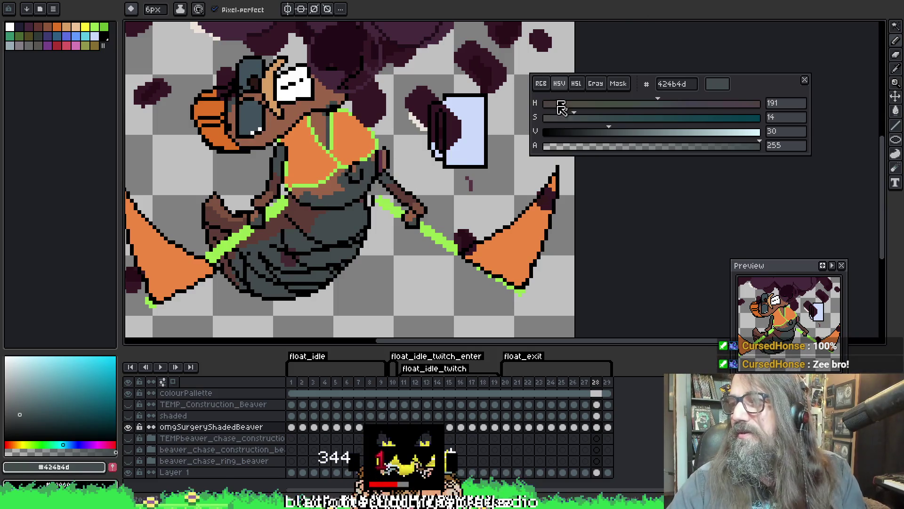
pyautogui.press('Right')
pyautogui.moveTo(322, 132); pyautogui.dragTo(338, 151)
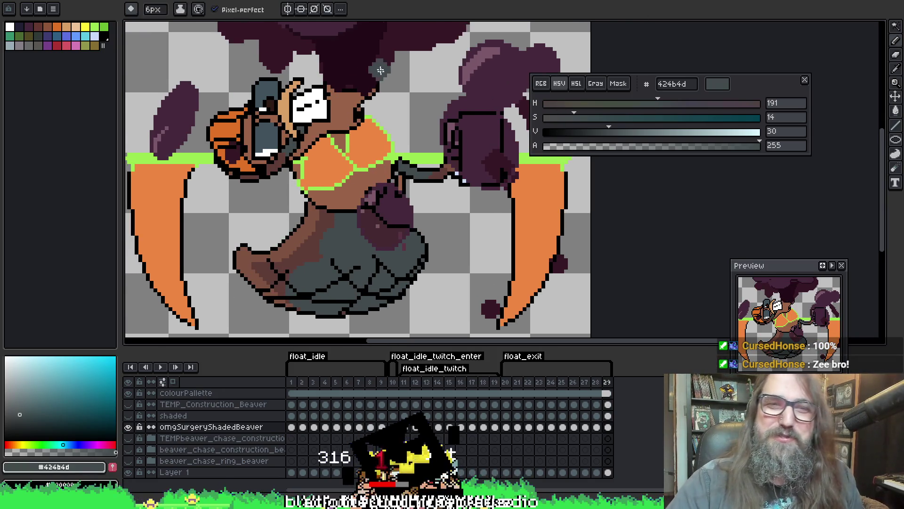
# Magic Wand-select frame 29's head and torso and paint dark grey #424b4d at the waist.
pyautogui.press('w')
pyautogui.click(354, 94)
pyautogui.press('b')
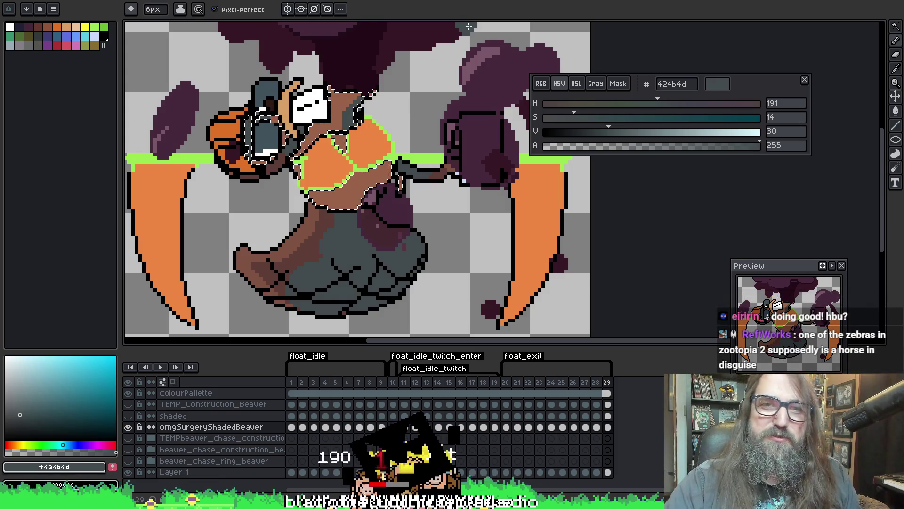
pyautogui.moveTo(418, 20); pyautogui.dragTo(430, 30)
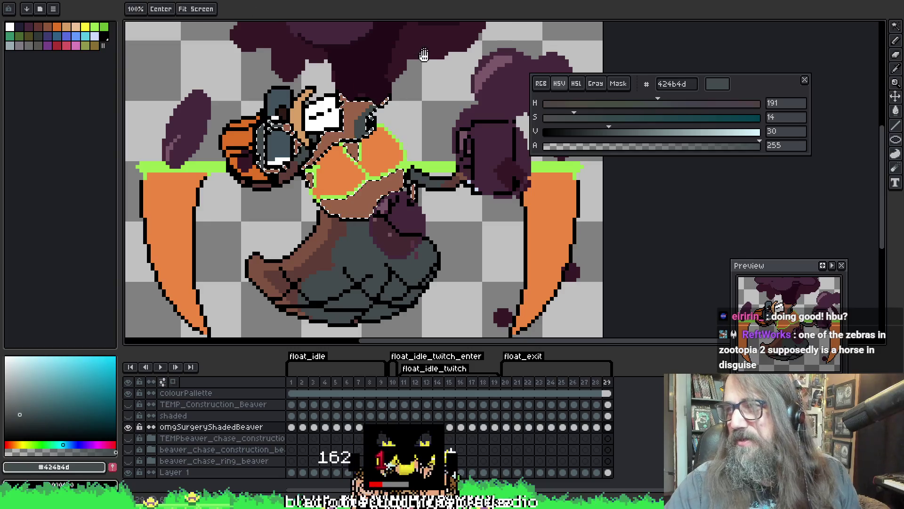
pyautogui.press('b')
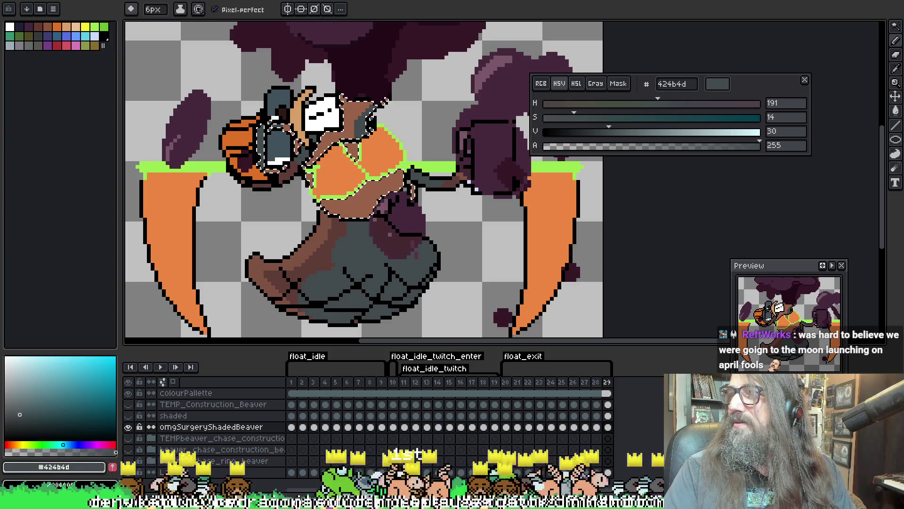
# Check the reference image, finish frame 29's shading, and return to frame 1.
pyautogui.hotkey('alt', 'Tab')
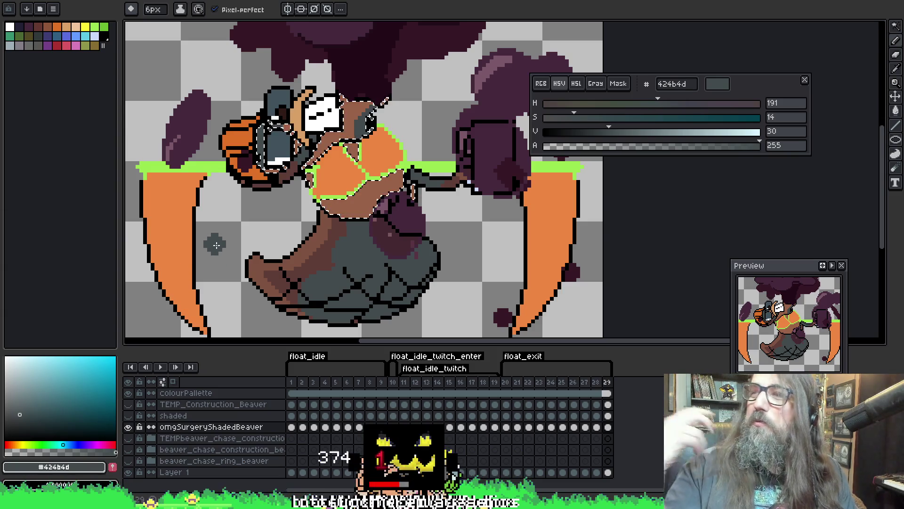
pyautogui.press('space')
pyautogui.moveTo(570, 193); pyautogui.dragTo(584, 180)
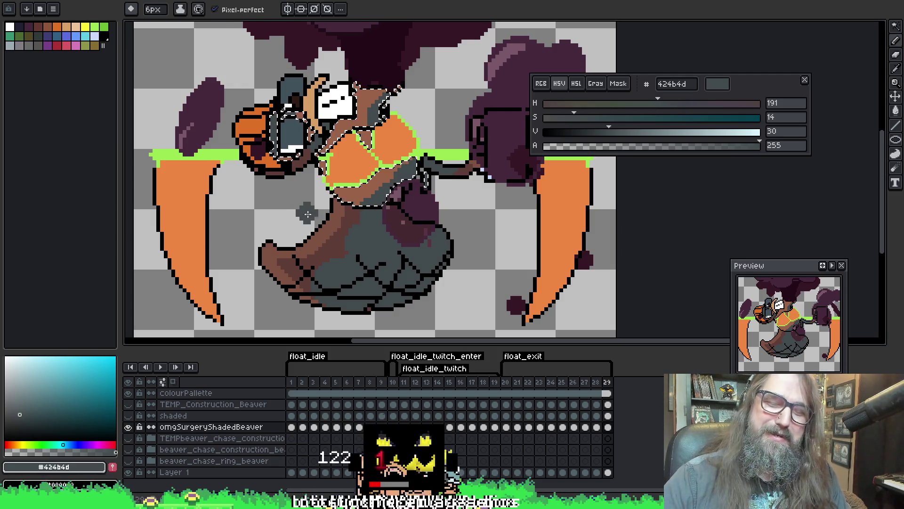
pyautogui.press('i')
pyautogui.press('b')
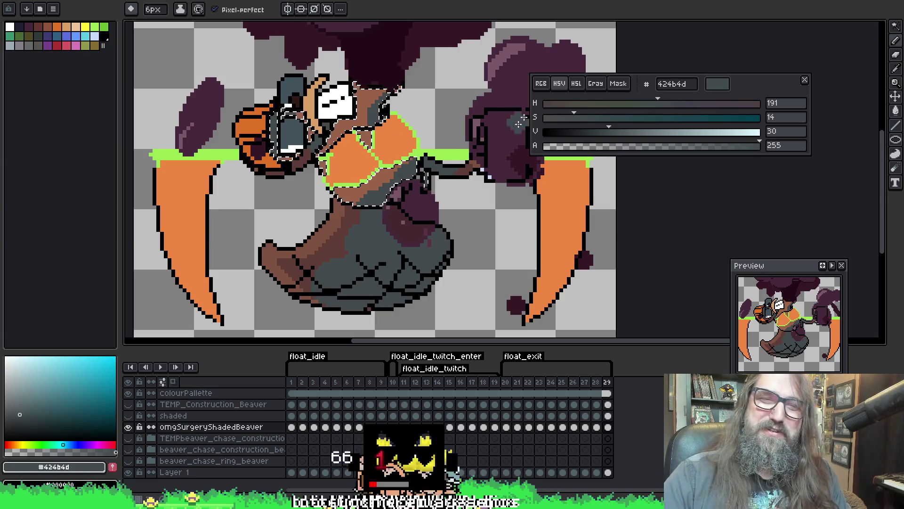
pyautogui.rightClick(417, 204)
pyautogui.click(452, 243)
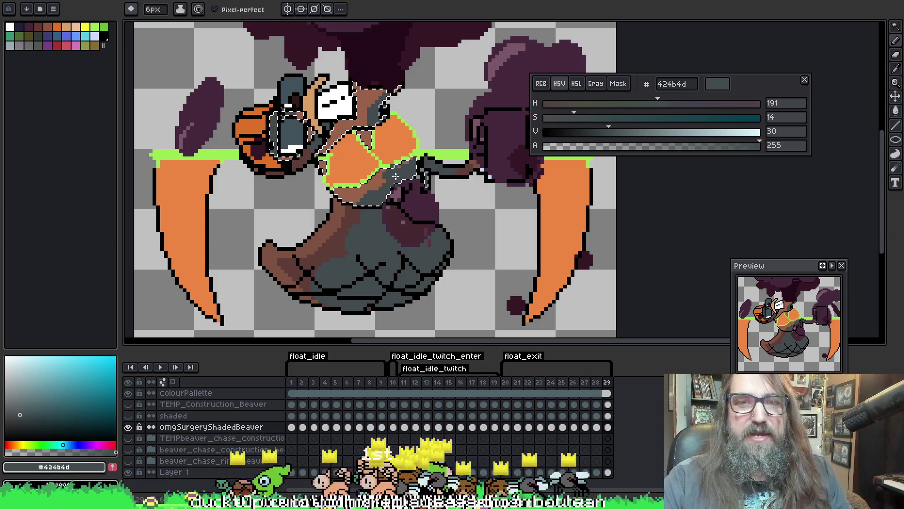
pyautogui.press('Right')
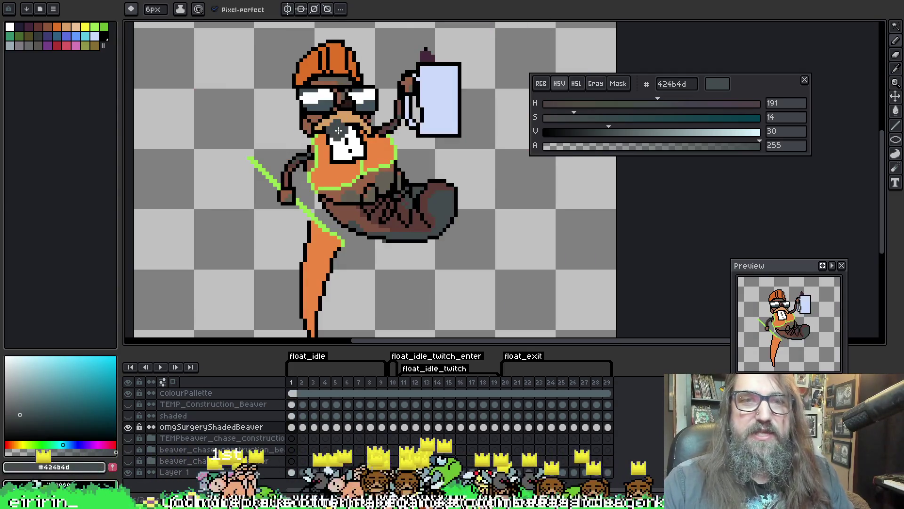
# Play the floating beaver animation briefly, then stop playback.
pyautogui.press('Return')
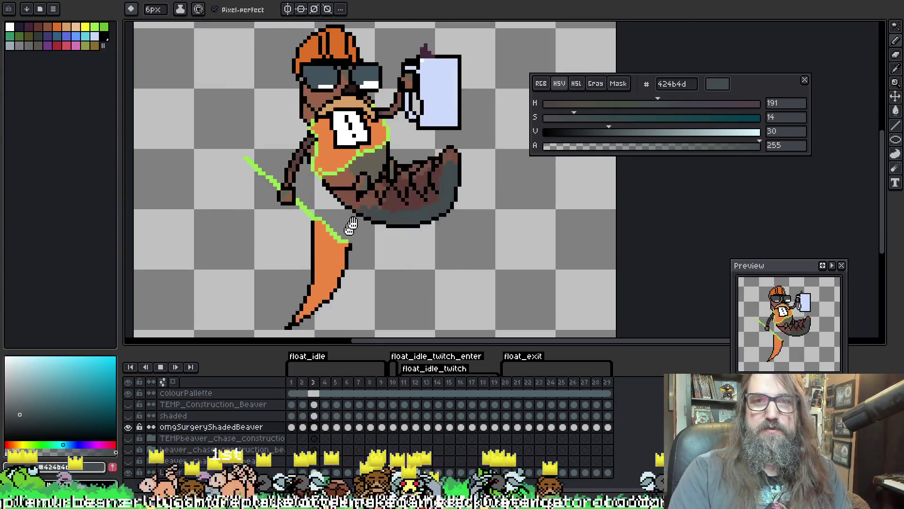
pyautogui.scroll(1, 337, 271)
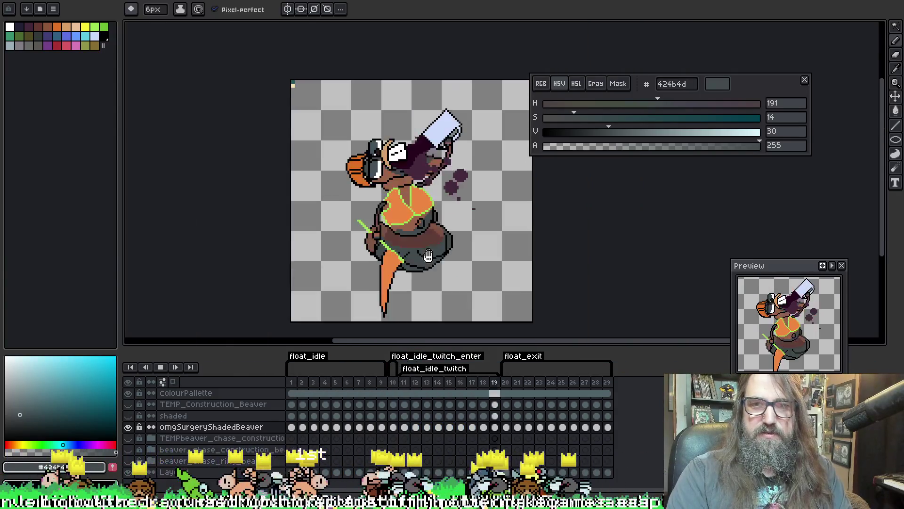
pyautogui.scroll(-2, 415, 208)
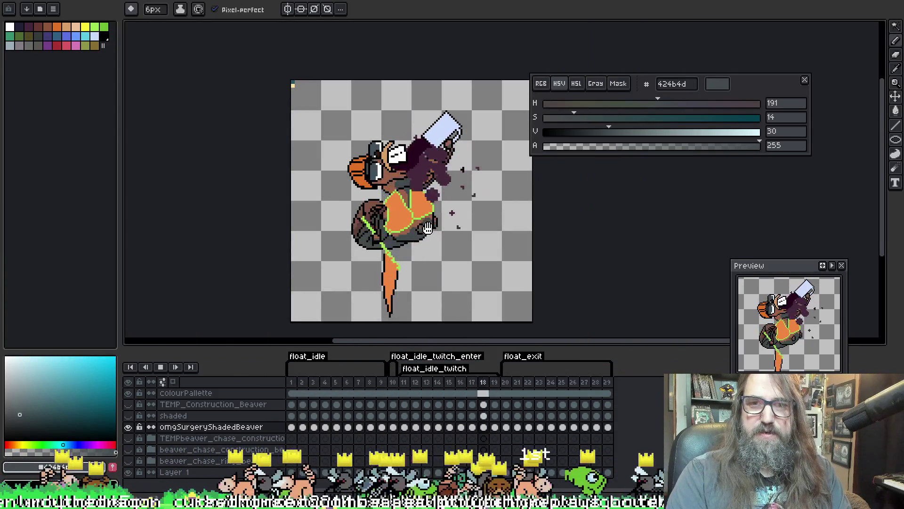
pyautogui.press('Return')
# Add a little dark grey #424b4d to frame 12's neck, then move on to frame 13.
pyautogui.press('Right')
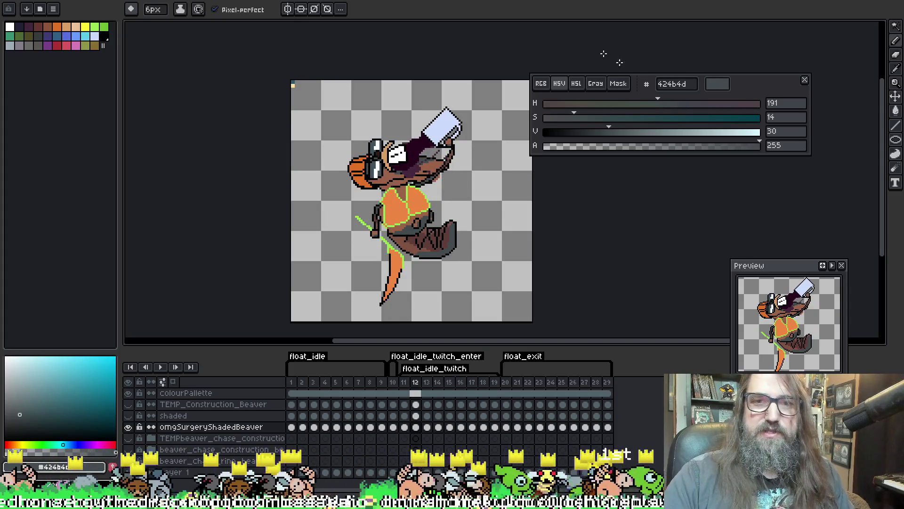
pyautogui.press('+')
pyautogui.press('w')
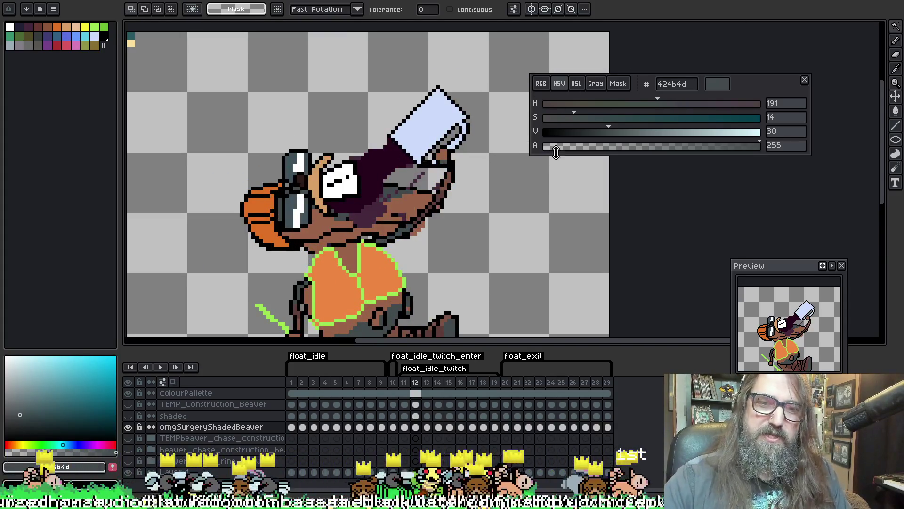
pyautogui.press('b')
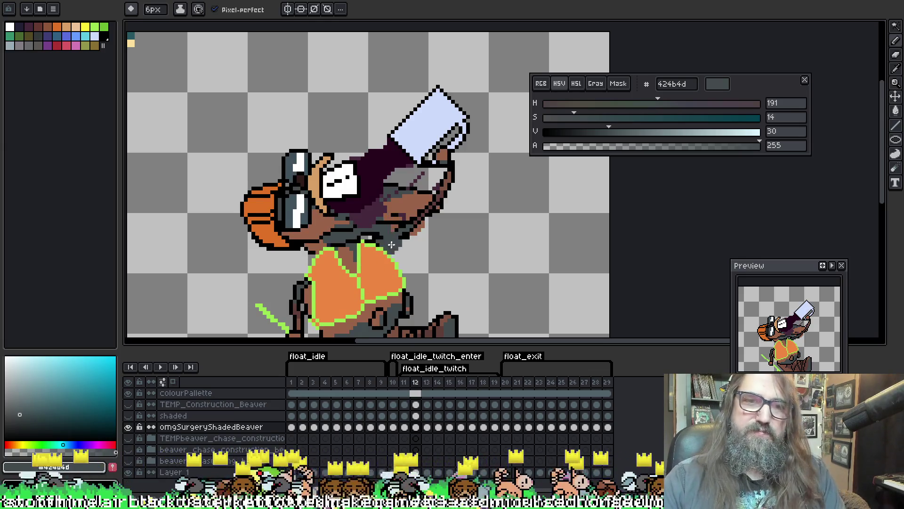
pyautogui.press(',')
pyautogui.press('.')
pyautogui.press('.')
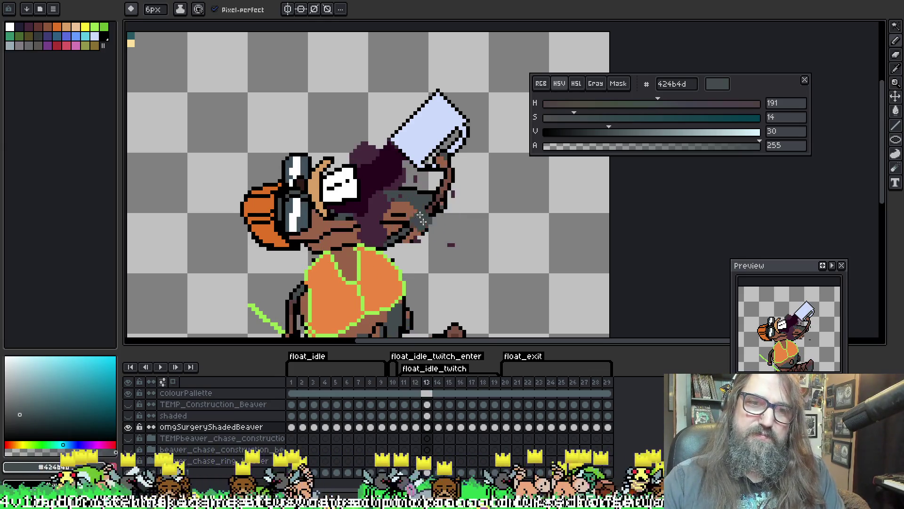
# Magic Wand-select frame 13's brown neck area and shade it dark grey #424b4d, then advance to frame 15.
pyautogui.press('w')
pyautogui.click(346, 231)
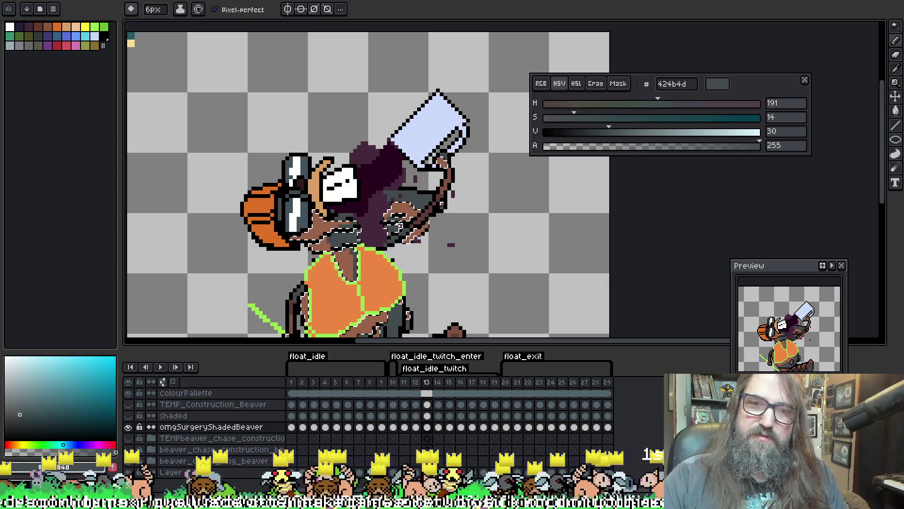
pyautogui.press('.')
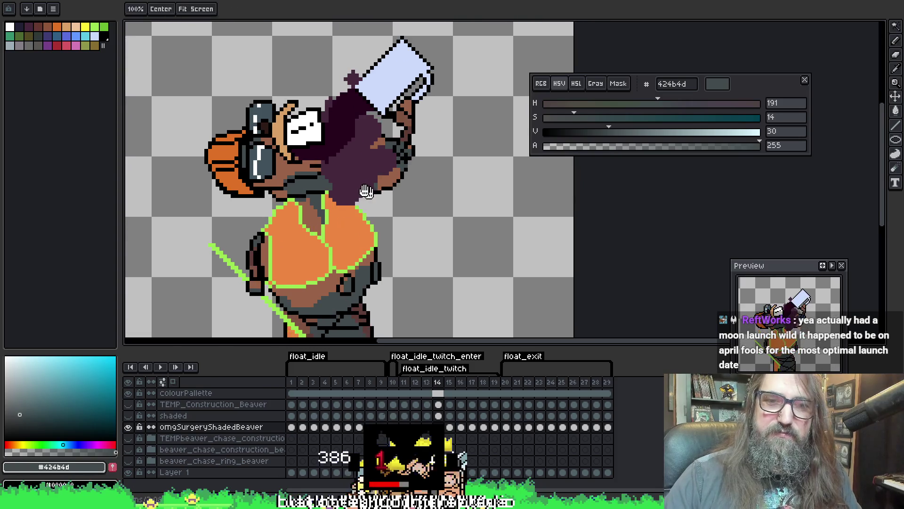
pyautogui.moveTo(510, 189); pyautogui.dragTo(465, 131)
pyautogui.press('.')
# Shade frame 15's brown neck and belly in dark grey #424b4d, deselect, save, and move to frame 16.
pyautogui.scroll(-1, 329, 215)
pyautogui.press('w')
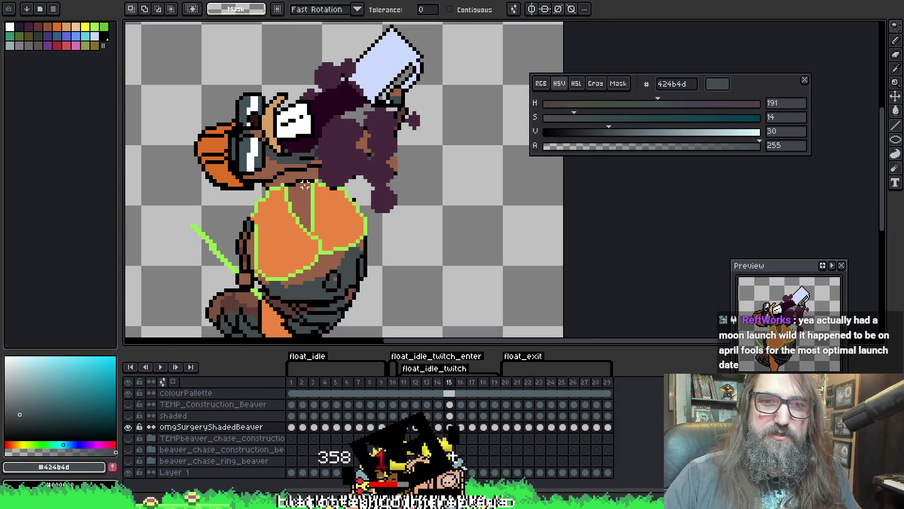
pyautogui.click(308, 175)
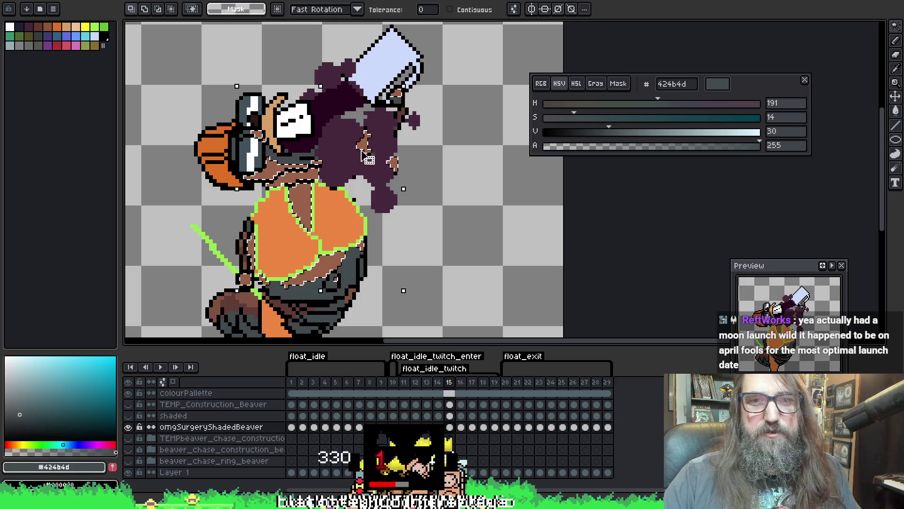
pyautogui.press('b')
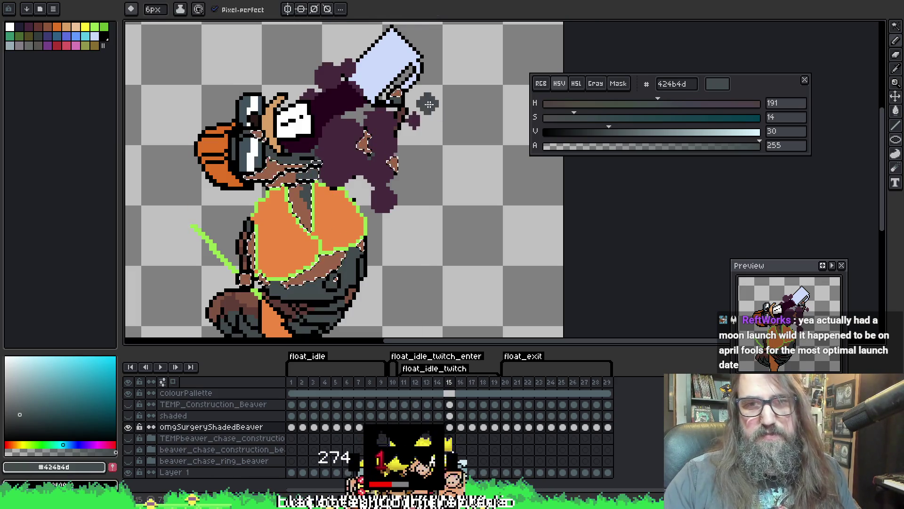
pyautogui.hotkey('ctrl', 'd')
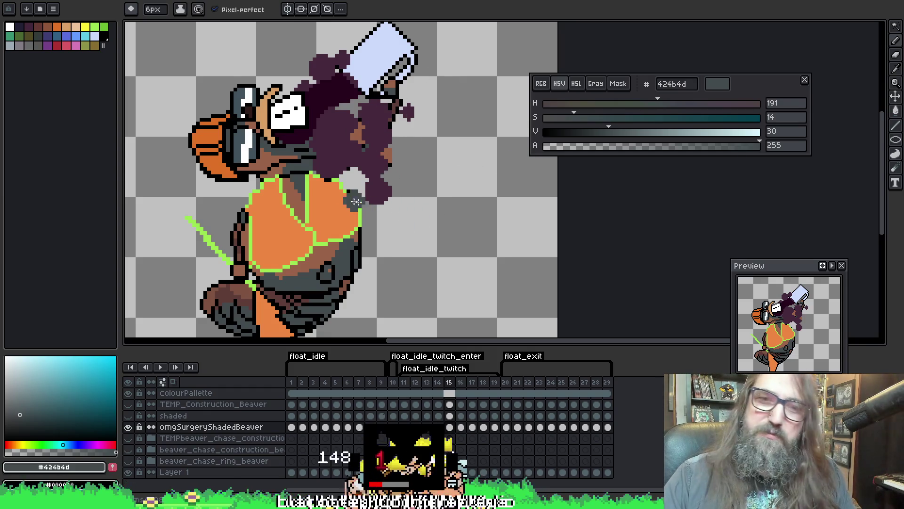
pyautogui.press('Right')
pyautogui.hotkey('ctrl', 's')
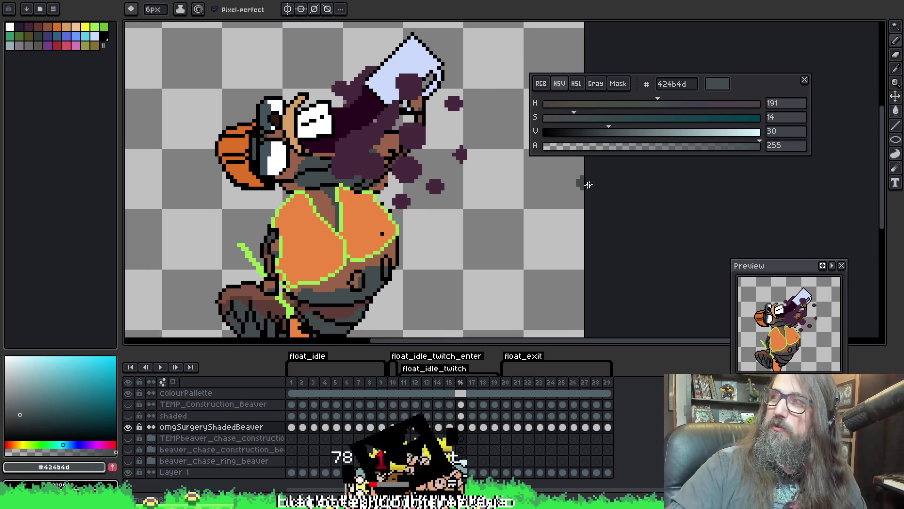
# Flip back and forth between frames 16 and 17 to compare their shading, ending on frame 16.
pyautogui.press('Right')
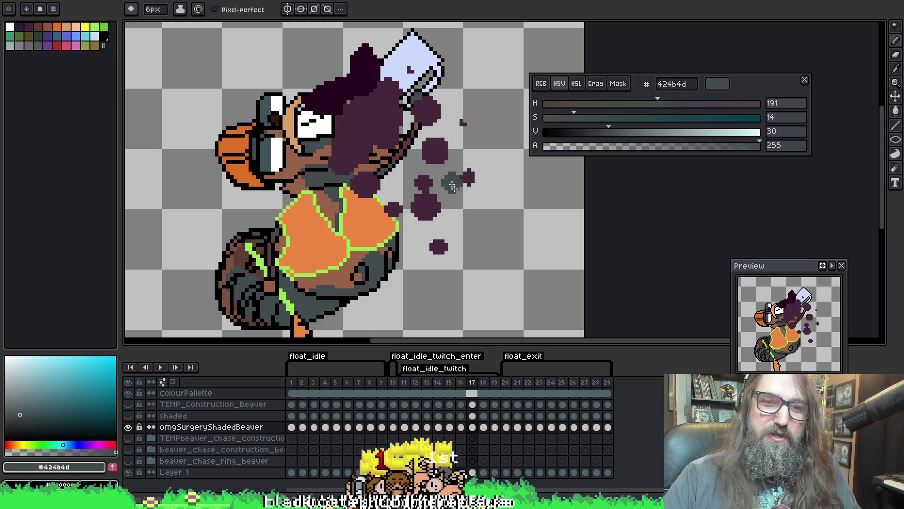
pyautogui.press('Left')
pyautogui.press('Right')
pyautogui.press('Left')
pyautogui.press('Left')
pyautogui.press('Right')
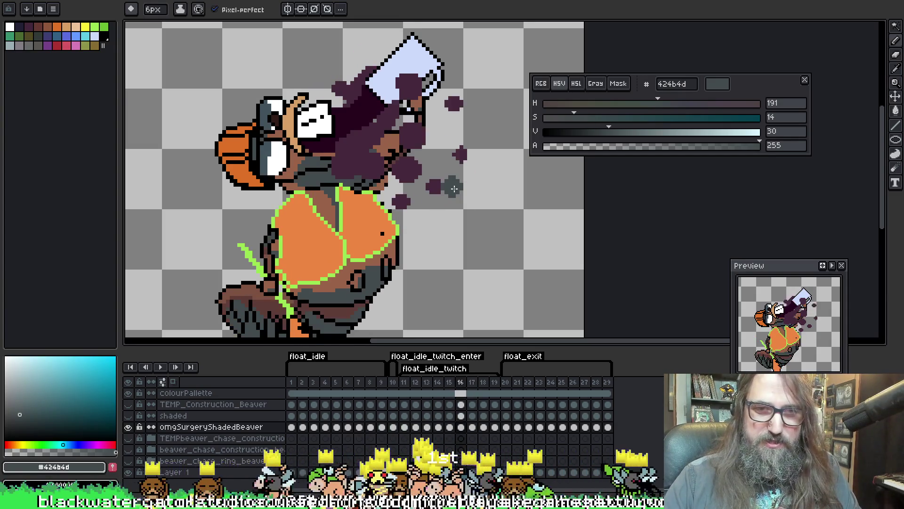
pyautogui.press('Right')
pyautogui.press('Left')
pyautogui.press('Right')
pyautogui.press('Left')
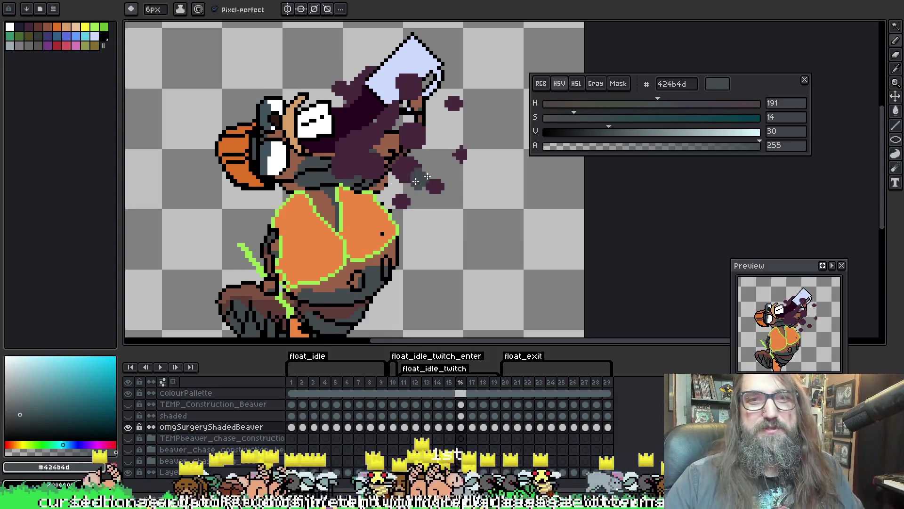
# Touch up frame 16's brown and dark grey areas, sampling black and brown #996249 from the art.
pyautogui.press('i')
pyautogui.press('w')
pyautogui.click(298, 159)
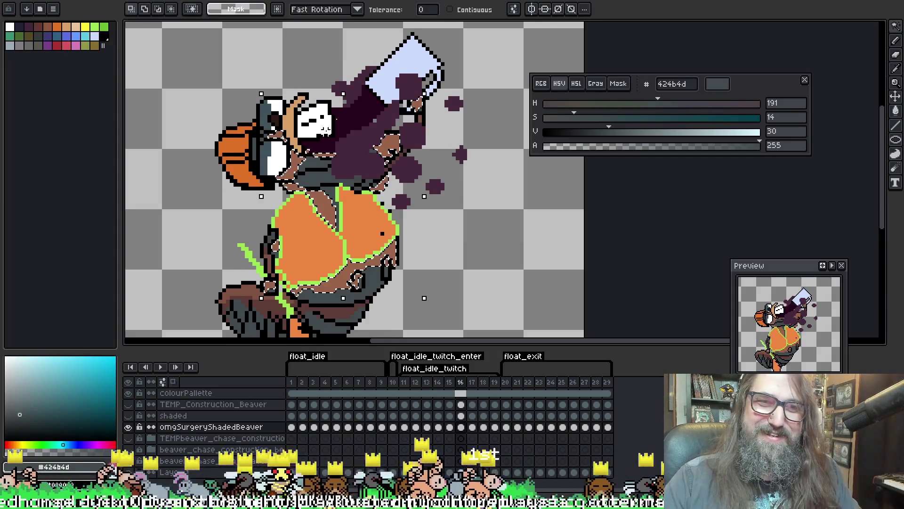
pyautogui.hotkey('ctrl', 'd')
pyautogui.click(314, 162)
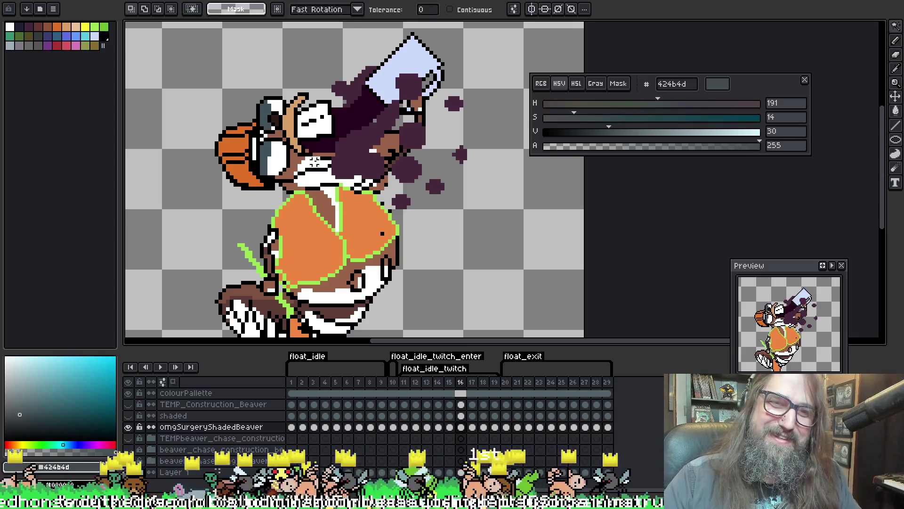
pyautogui.press('i')
pyautogui.click(304, 152)
pyautogui.press('b')
pyautogui.press('i')
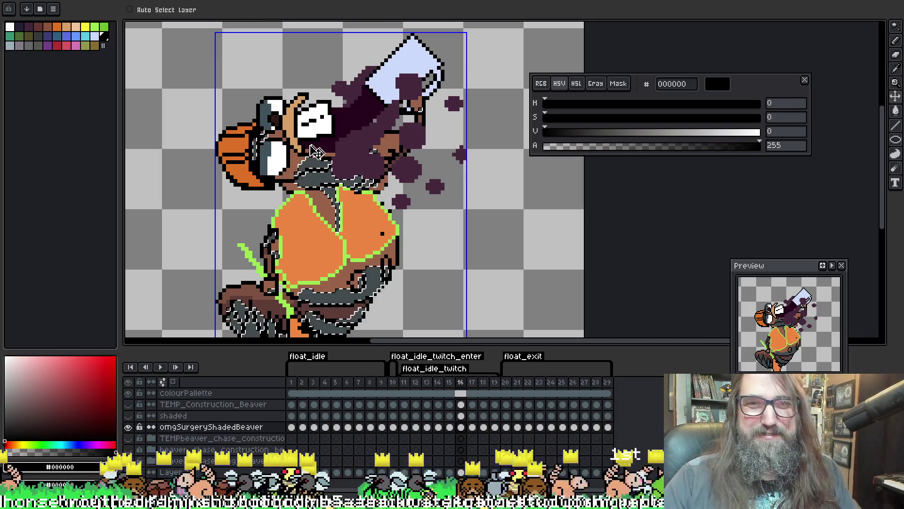
pyautogui.click(321, 121)
pyautogui.press('b')
pyautogui.hotkey('ctrl', 'd')
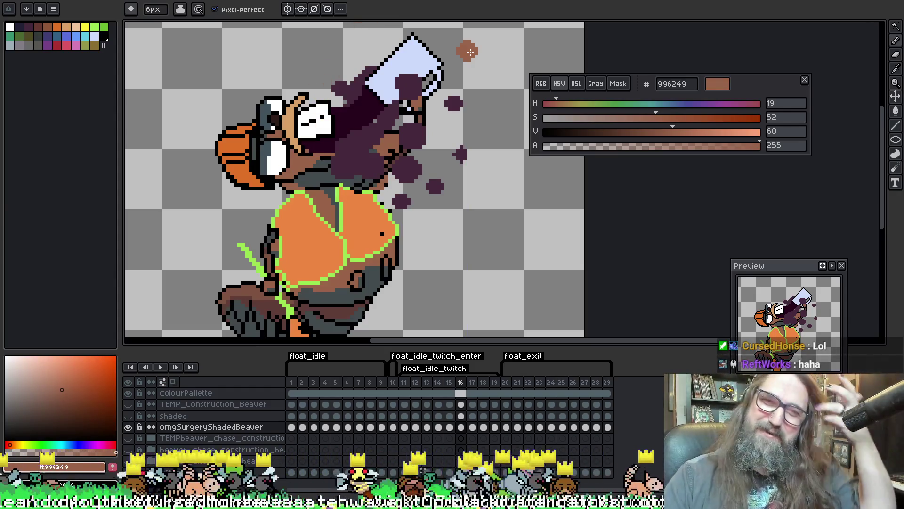
# Touch up frames 17 and 18, sampling dark grey #424b4d from frame 18's neck.
pyautogui.press('.')
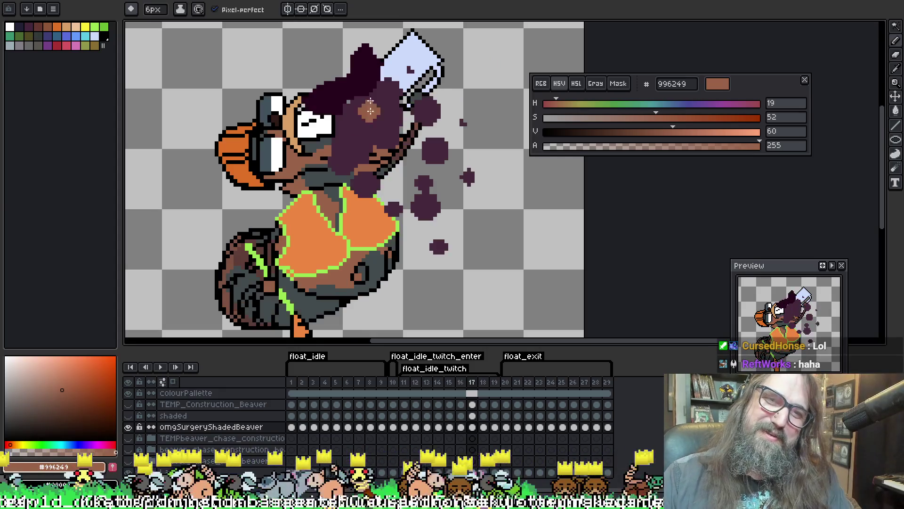
pyautogui.press('w')
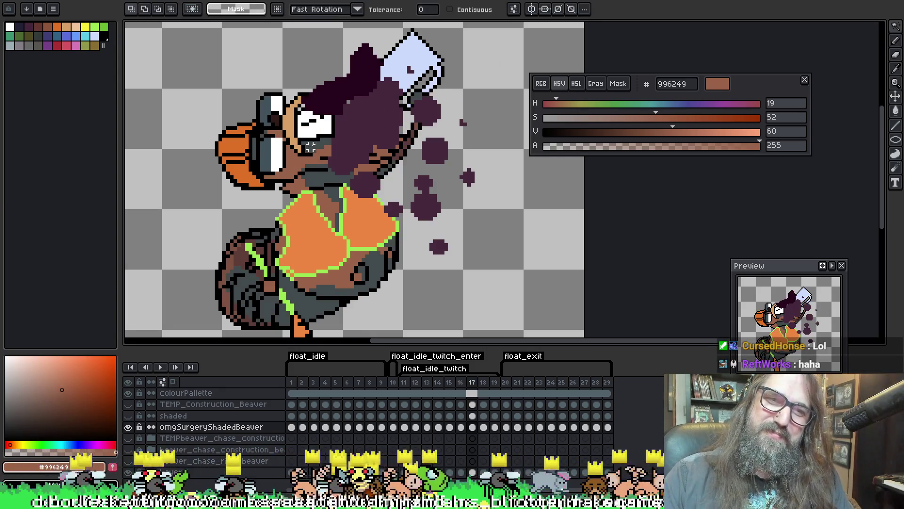
pyautogui.press('b')
pyautogui.press('.')
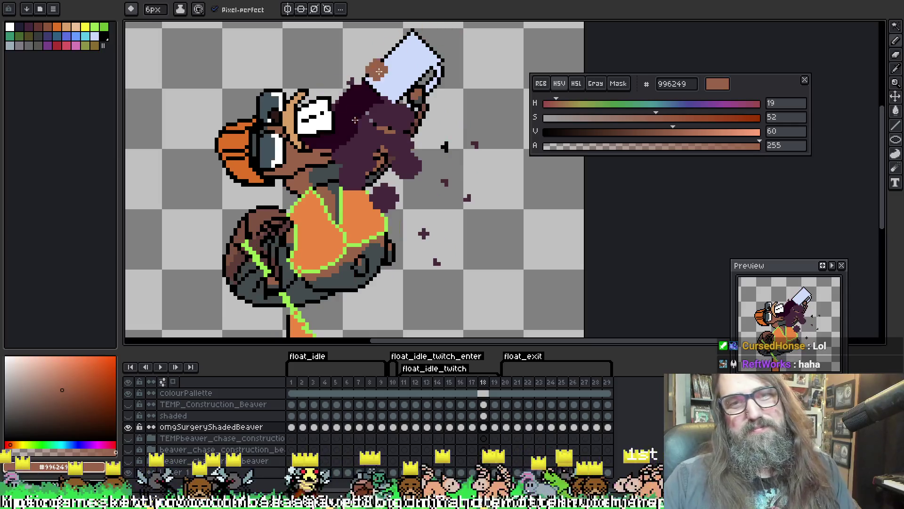
pyautogui.keyDown('alt'); pyautogui.click(325, 166); pyautogui.keyUp('alt')
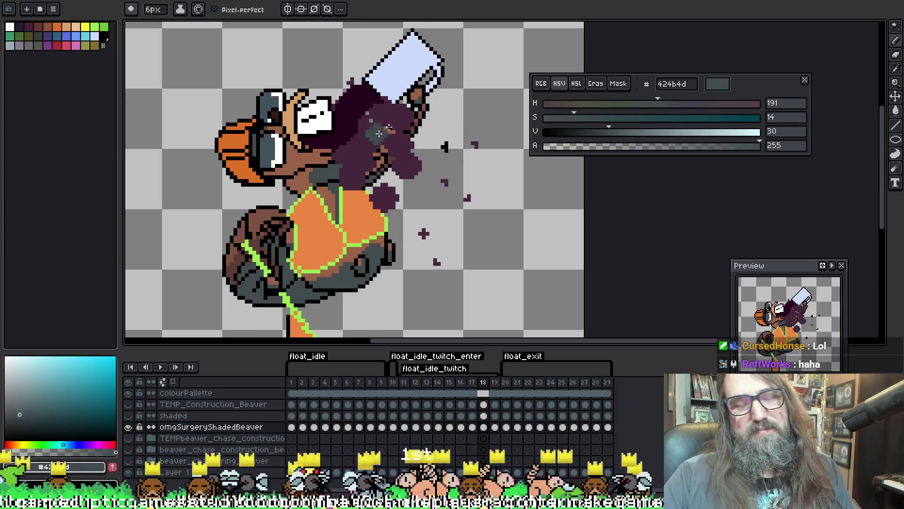
pyautogui.press(',')
pyautogui.press('.')
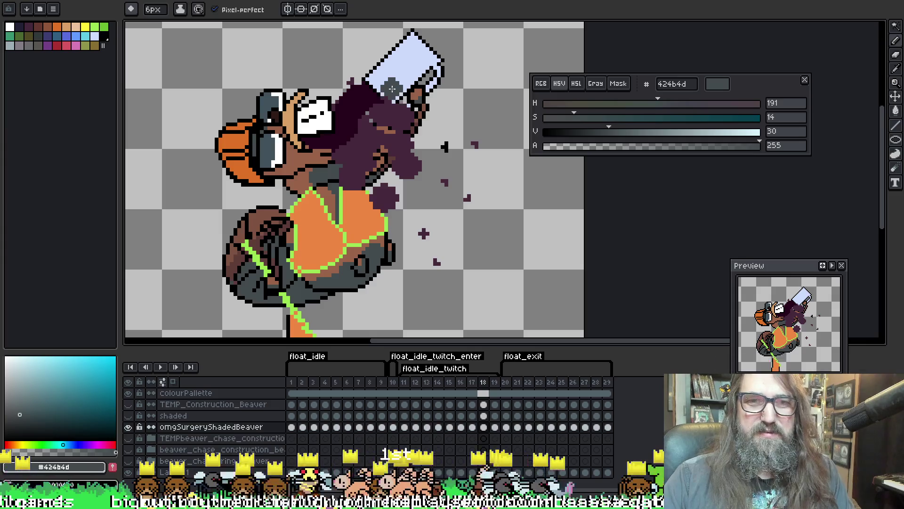
# Play the animation back, stop it, and show frame 19 of the shaded layer.
pyautogui.press('Return')
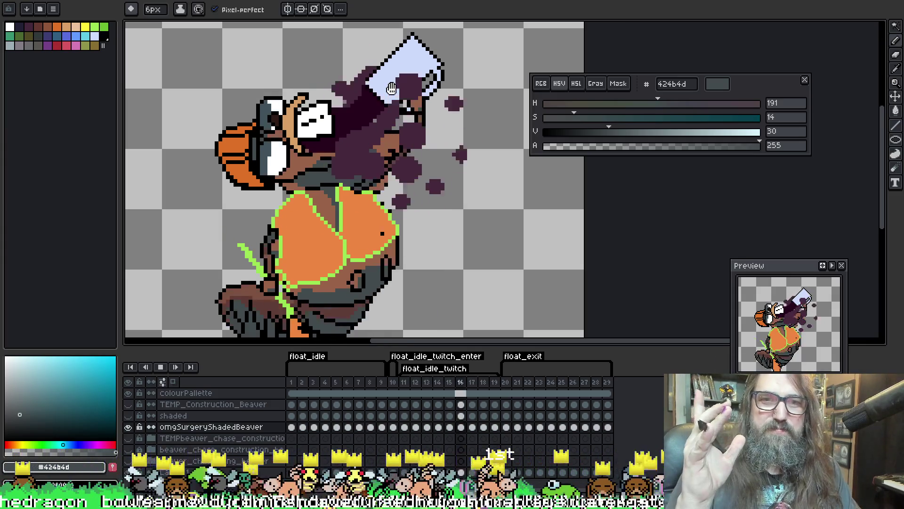
pyautogui.press('Return')
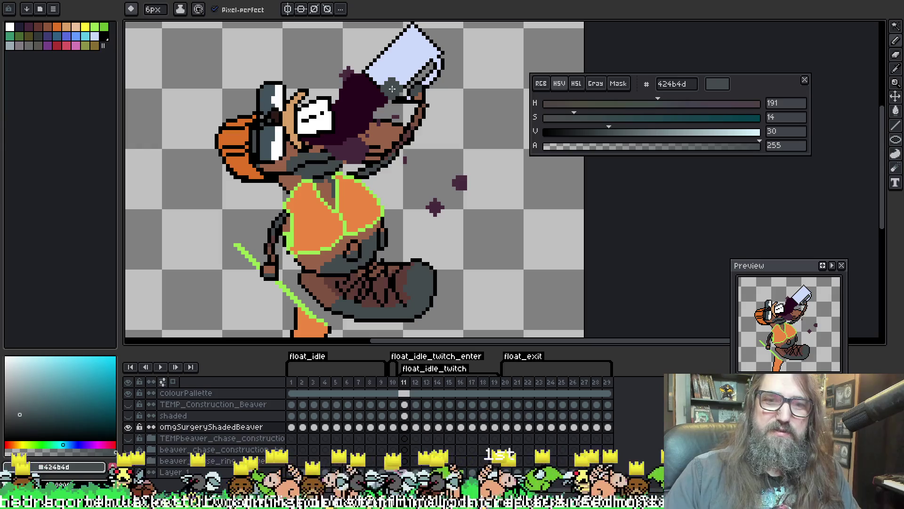
pyautogui.click(495, 417)
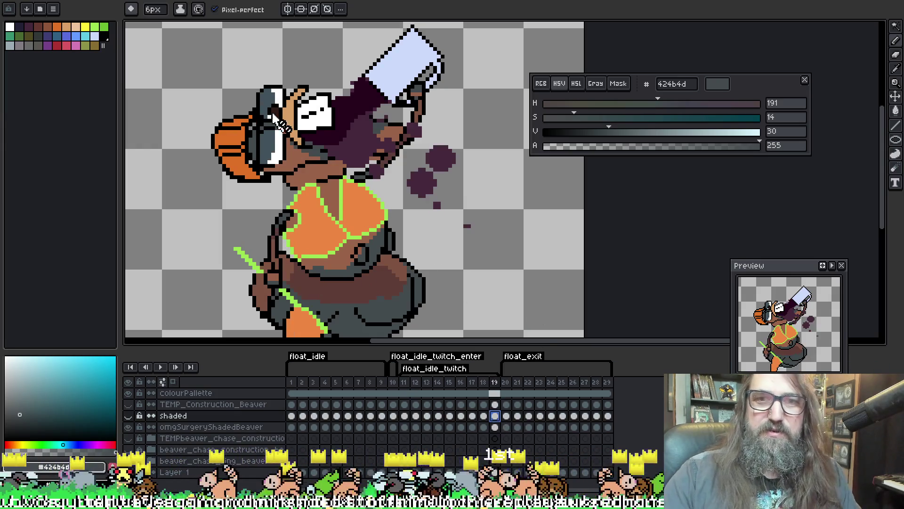
# On frame 19's omgSurgeryShadedBeaver cel, Magic Wand the brown neck, paint #424b4d with the 6px brush, and deselect.
pyautogui.press('i')
pyautogui.press('w')
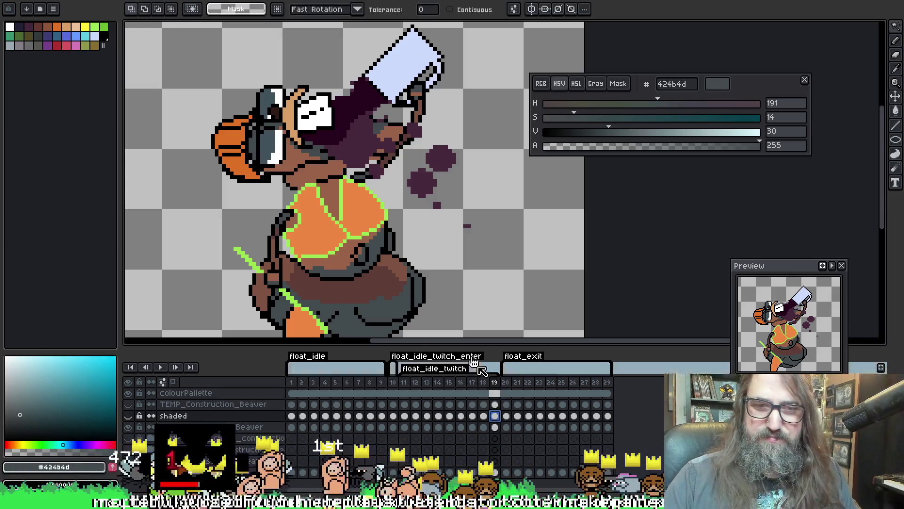
pyautogui.click(497, 427)
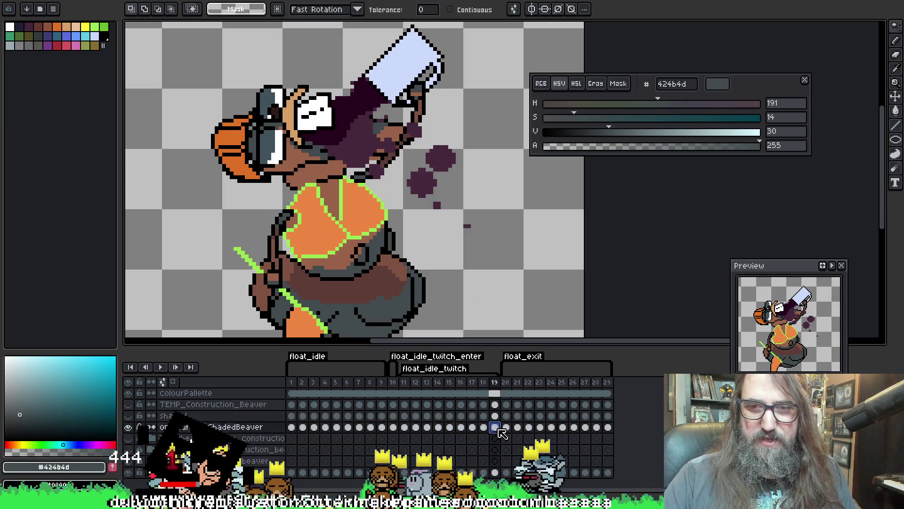
pyautogui.click(295, 161)
pyautogui.press('b')
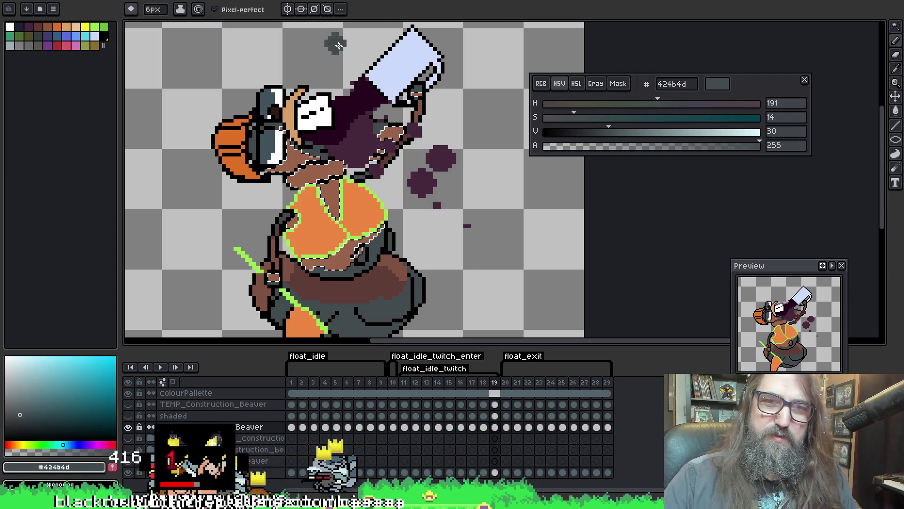
pyautogui.moveTo(339, 180); pyautogui.dragTo(318, 174)
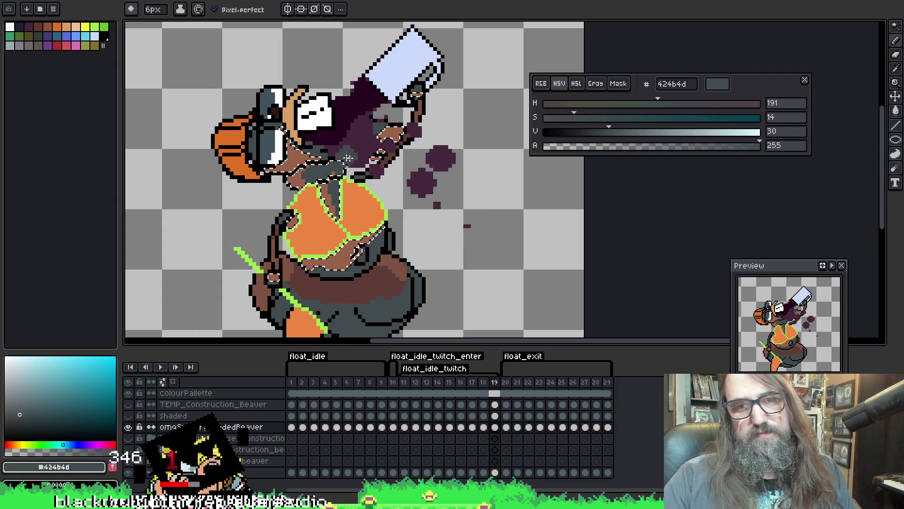
pyautogui.hotkey('ctrl', 'd')
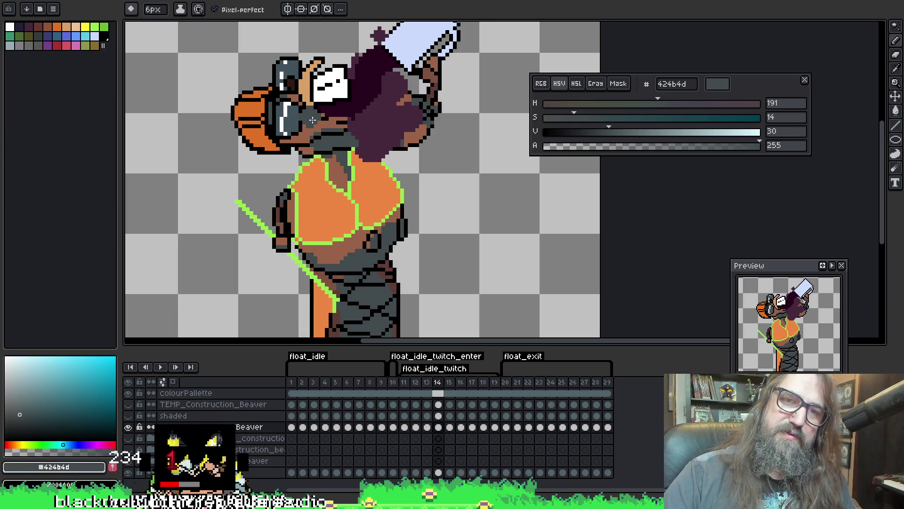
# Sample brown #996249 and paint it into the beaver's grey areas, then step ahead to frame 16.
pyautogui.press('i')
pyautogui.click(307, 120)
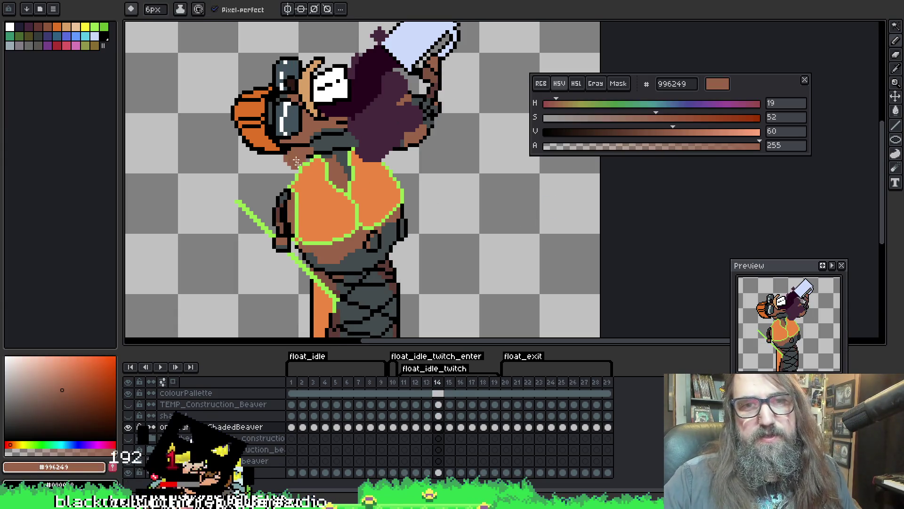
pyautogui.press('w')
pyautogui.click(403, 144)
pyautogui.press('b')
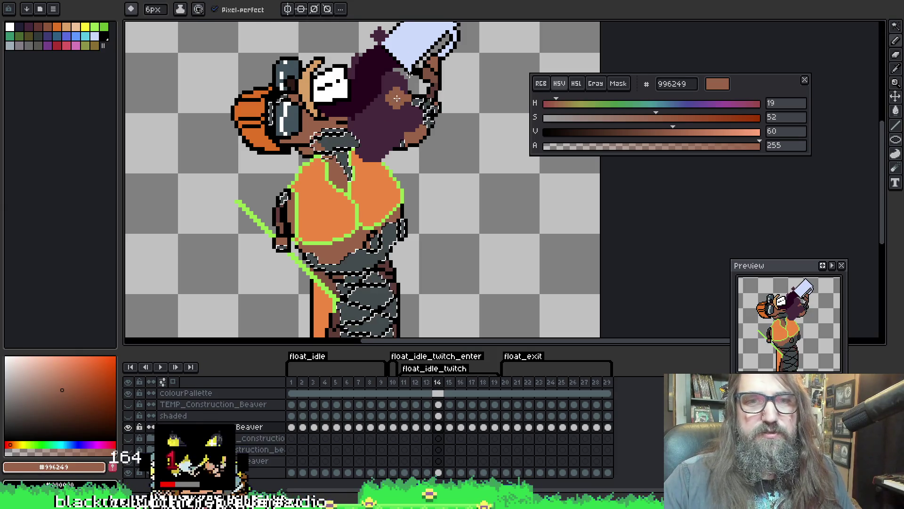
pyautogui.press('Right')
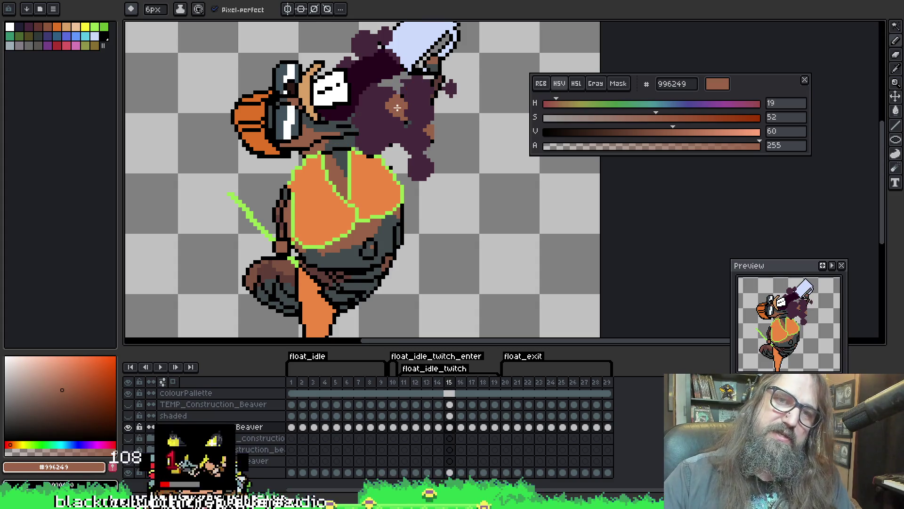
pyautogui.press('Right')
# On frame 16, select the beaver's white and dark grey neck pixels and paint them brown #996249.
pyautogui.press('w')
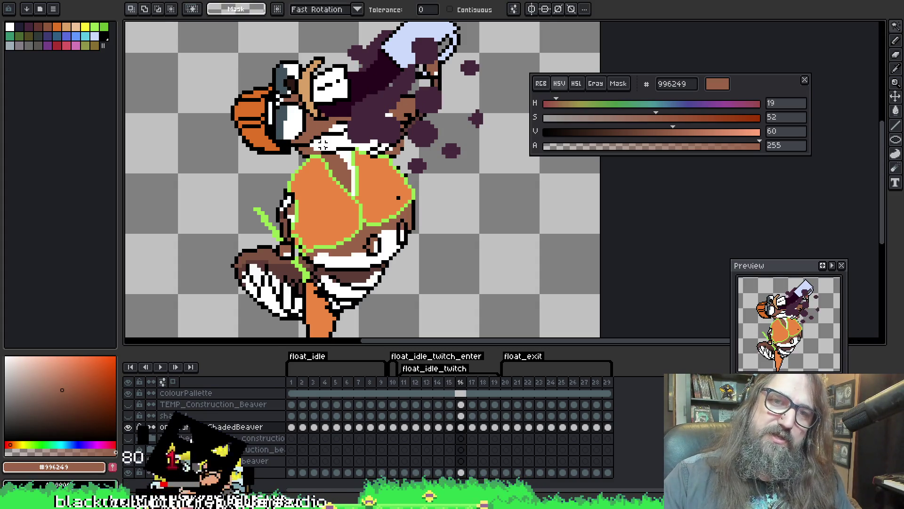
pyautogui.click(322, 145)
pyautogui.press('b')
pyautogui.press('w')
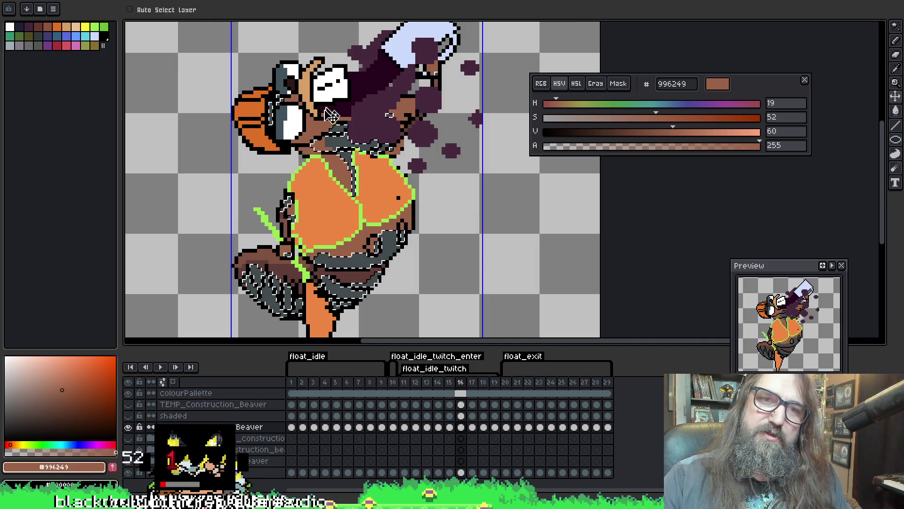
pyautogui.keyDown('shift'); pyautogui.click(311, 136); pyautogui.keyUp('shift')
pyautogui.press('b')
pyautogui.press('w')
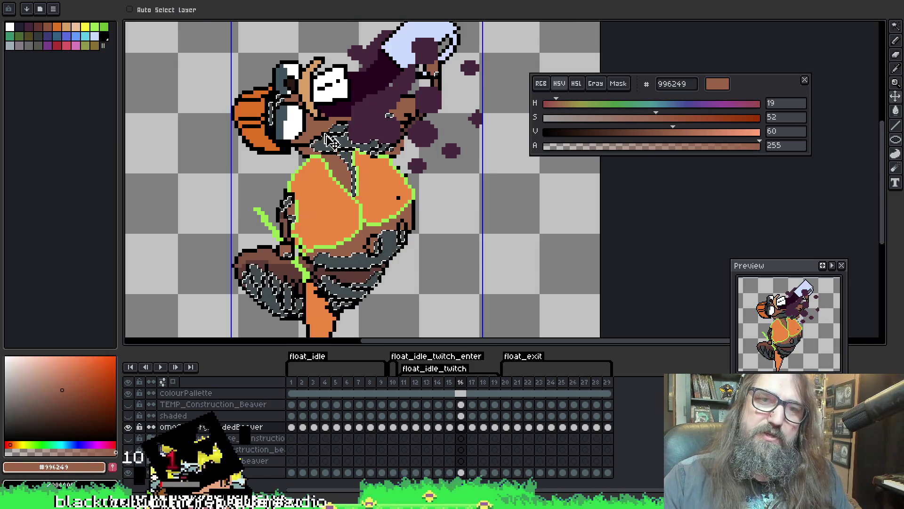
pyautogui.press('b')
# Extend the neck selection step by step and continue the brown #996249 touch-ups around the neck.
pyautogui.press('w')
pyautogui.keyDown('shift'); pyautogui.click(312, 139); pyautogui.keyUp('shift')
pyautogui.press('b')
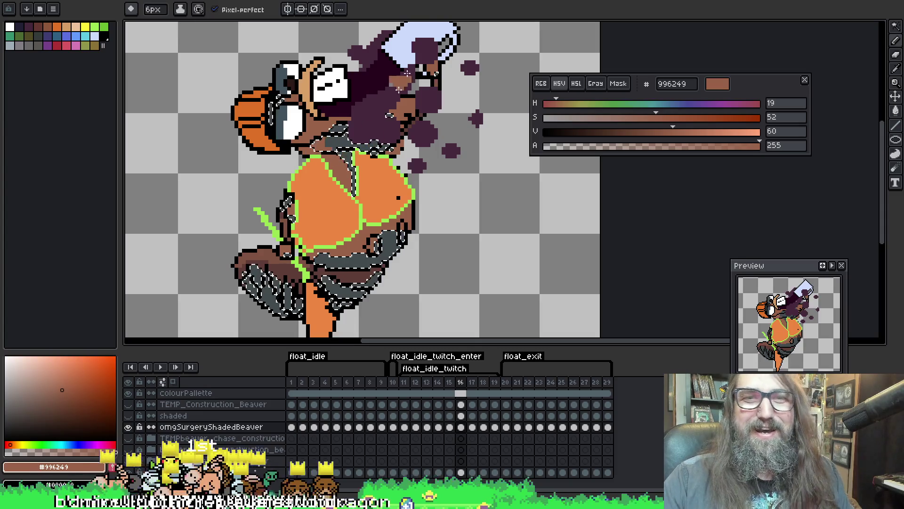
pyautogui.press('w')
pyautogui.keyDown('shift'); pyautogui.click(319, 147); pyautogui.keyUp('shift')
pyautogui.press('b')
pyautogui.press('w')
pyautogui.keyDown('shift'); pyautogui.click(314, 147); pyautogui.keyUp('shift')
pyautogui.press('b')
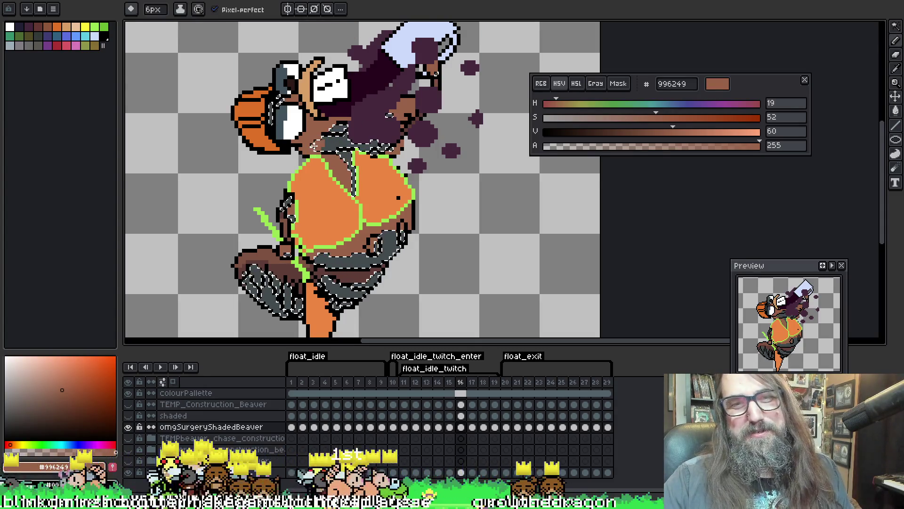
pyautogui.press('w')
pyautogui.keyDown('shift'); pyautogui.click(389, 114); pyautogui.keyUp('shift')
pyautogui.press('b')
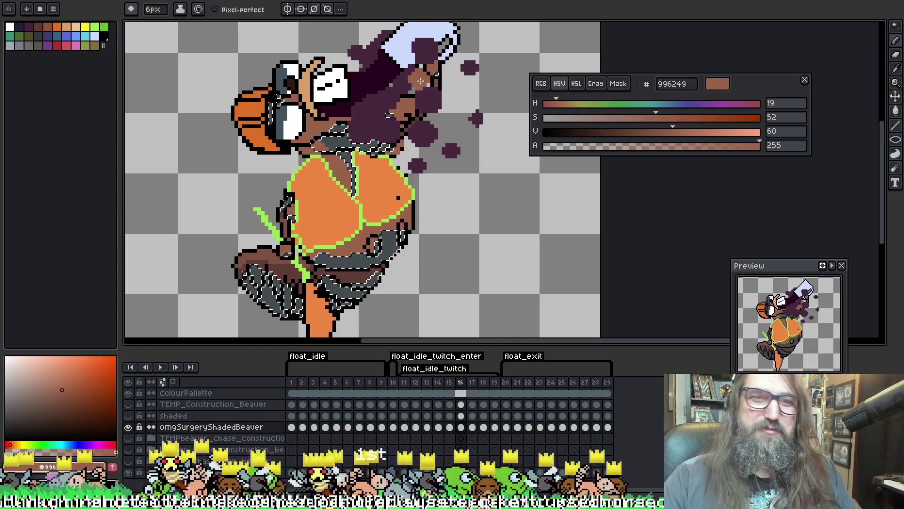
# Step through the later frames, play the animation to check the motion, and stop on frame 11.
pyautogui.press('.')
pyautogui.press('.')
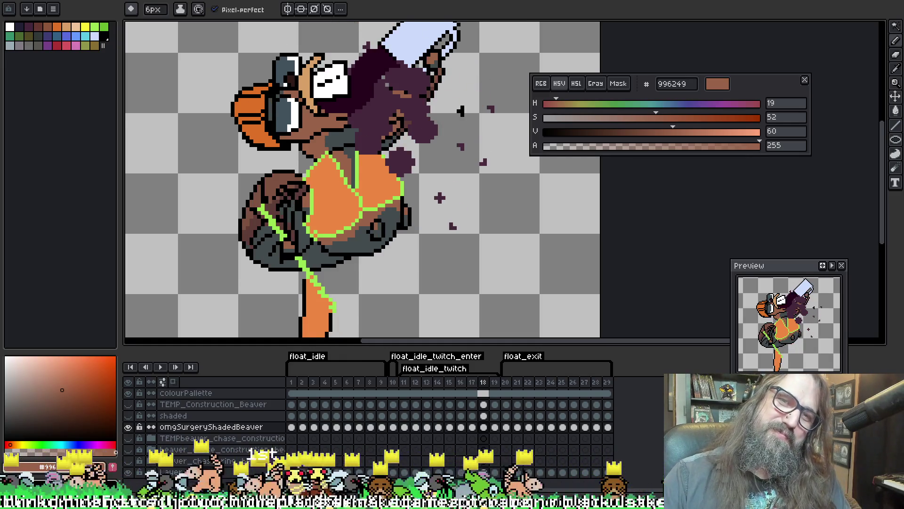
pyautogui.press('.')
pyautogui.press(',')
pyautogui.press('.')
pyautogui.press('.')
pyautogui.press('.')
pyautogui.press('.')
pyautogui.press('.')
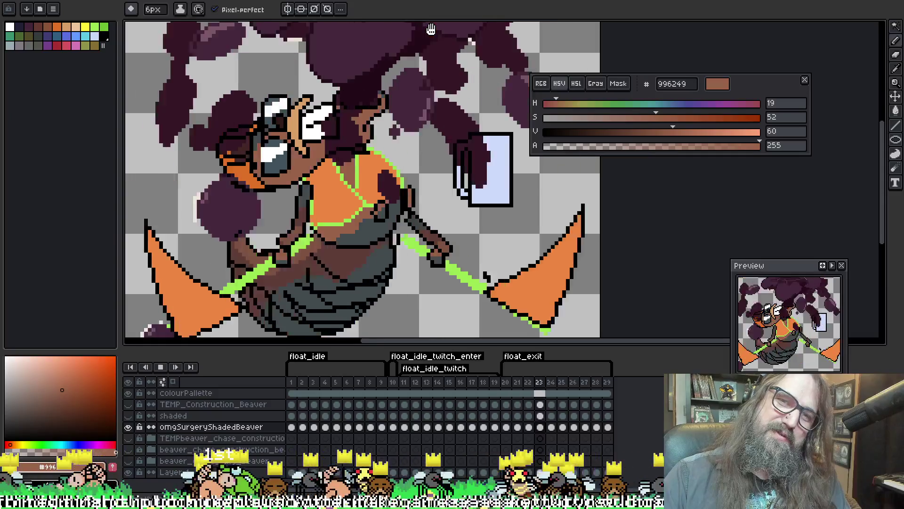
pyautogui.press('Return')
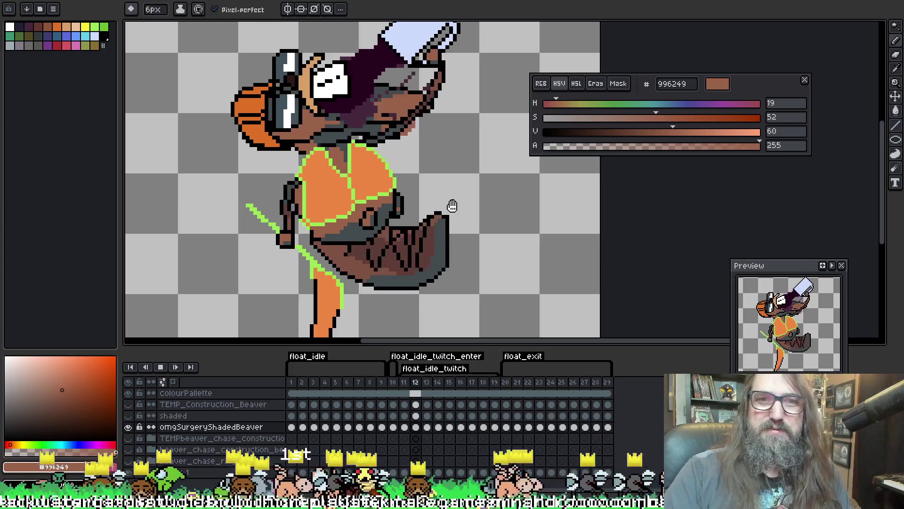
pyautogui.press('Return')
pyautogui.press(',')
pyautogui.press(',')
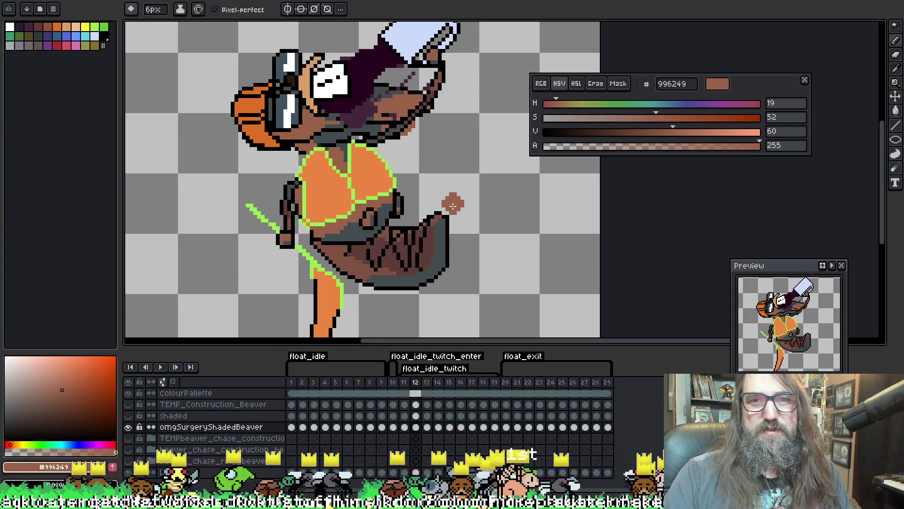
# Sample dark grey #424b4d, shrink the brush to 1px, and play the animation, stopping on frame 13.
pyautogui.press('w')
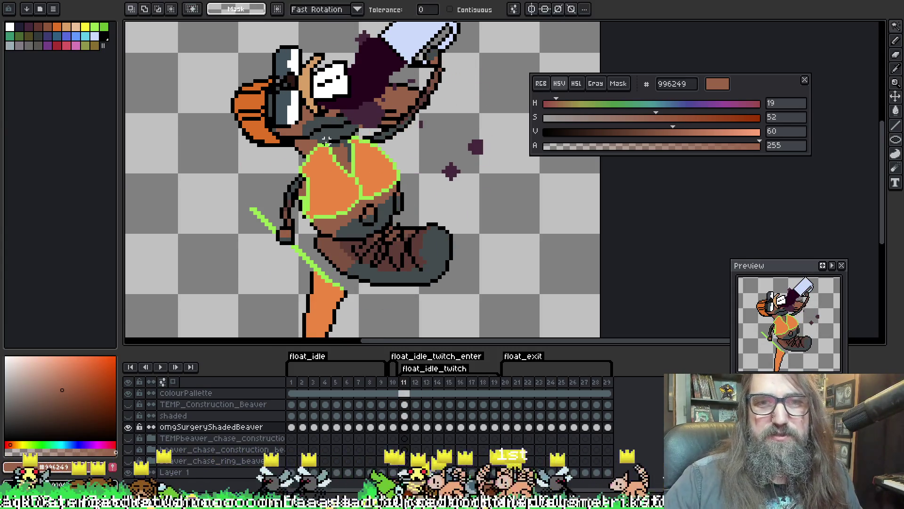
pyautogui.press('b')
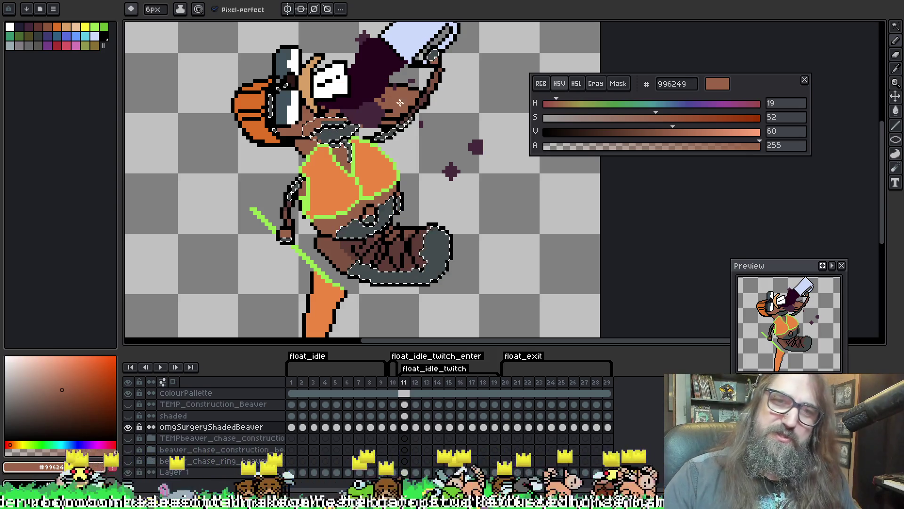
pyautogui.press('i')
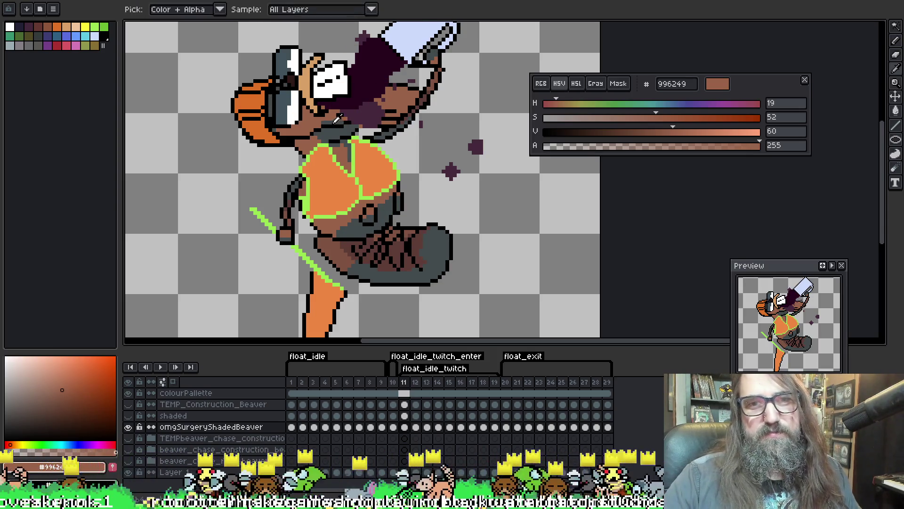
pyautogui.click(324, 131)
pyautogui.press('b')
pyautogui.press('-')
pyautogui.press('-')
pyautogui.press('-')
pyautogui.press('Return')
pyautogui.scroll(-2, 335, 137)
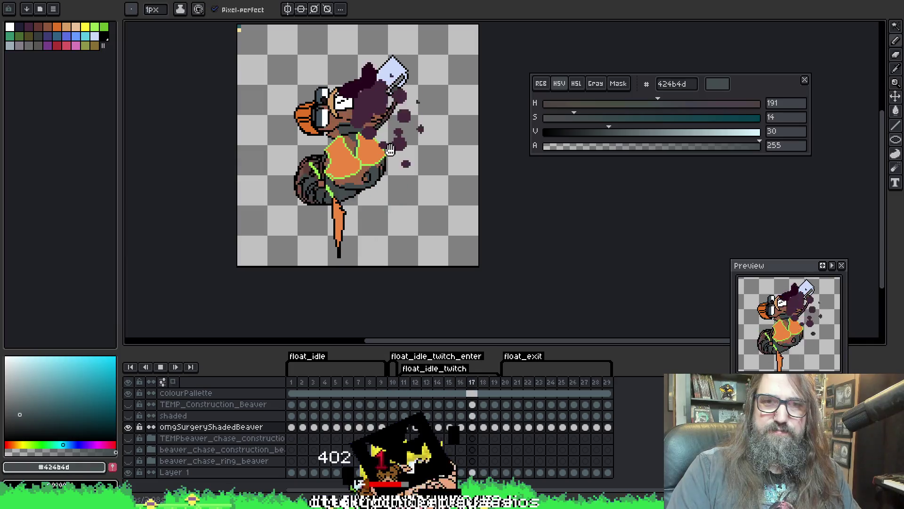
pyautogui.scroll(3, 330, 124)
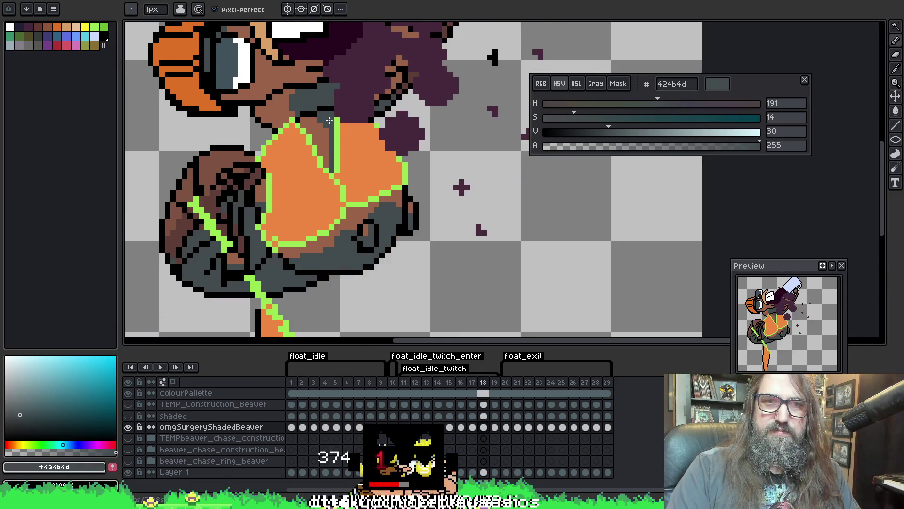
pyautogui.press('Return')
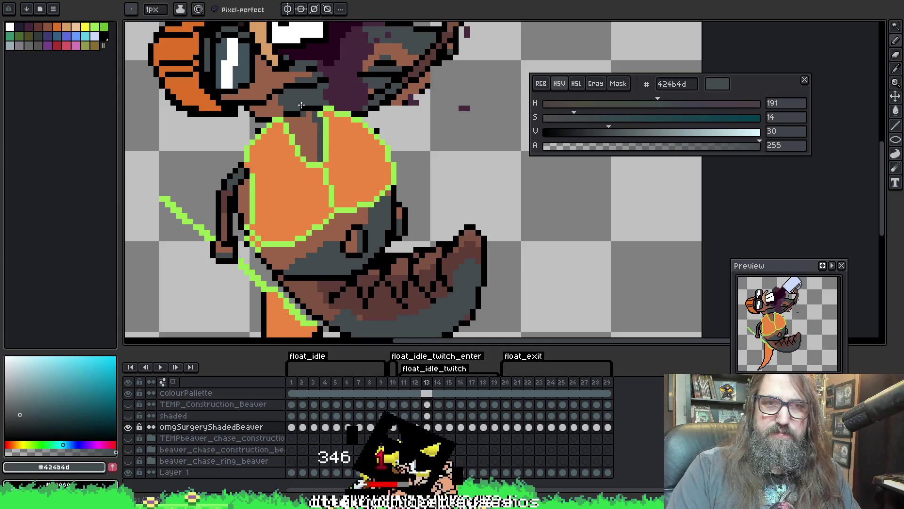
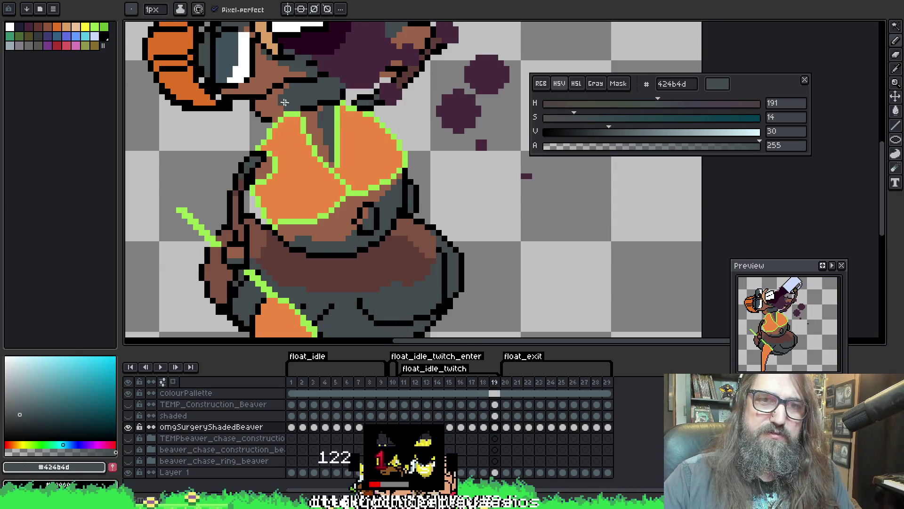
# Play the looping beaver animation to review it, then stop playback.
pyautogui.press('Return')
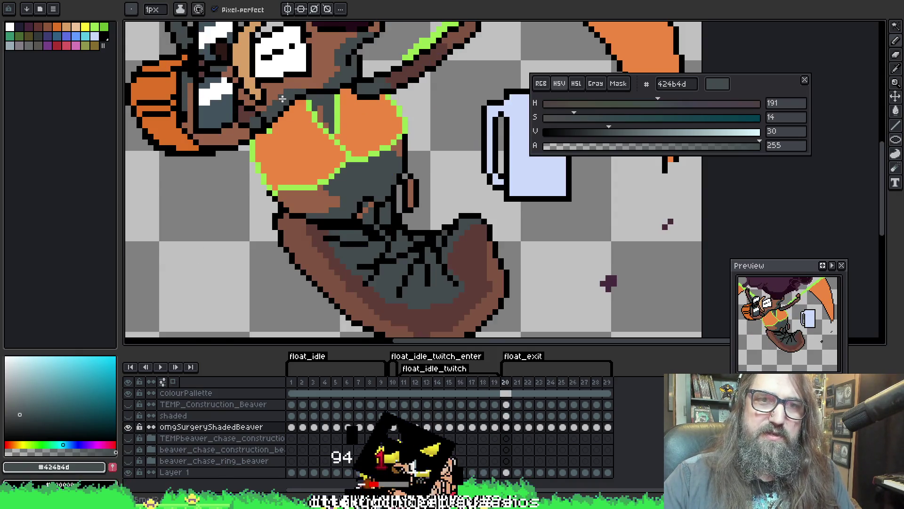
pyautogui.scroll(-3, 339, 102)
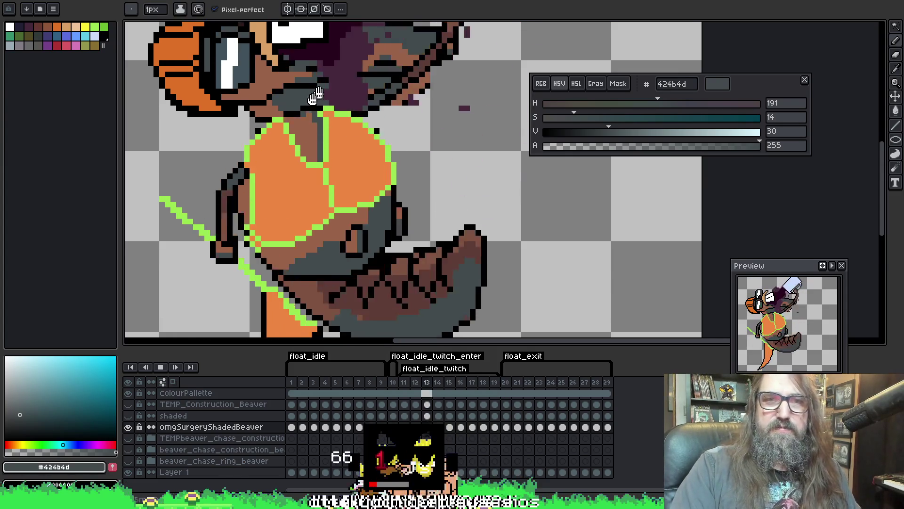
pyautogui.scroll(-1, 365, 207)
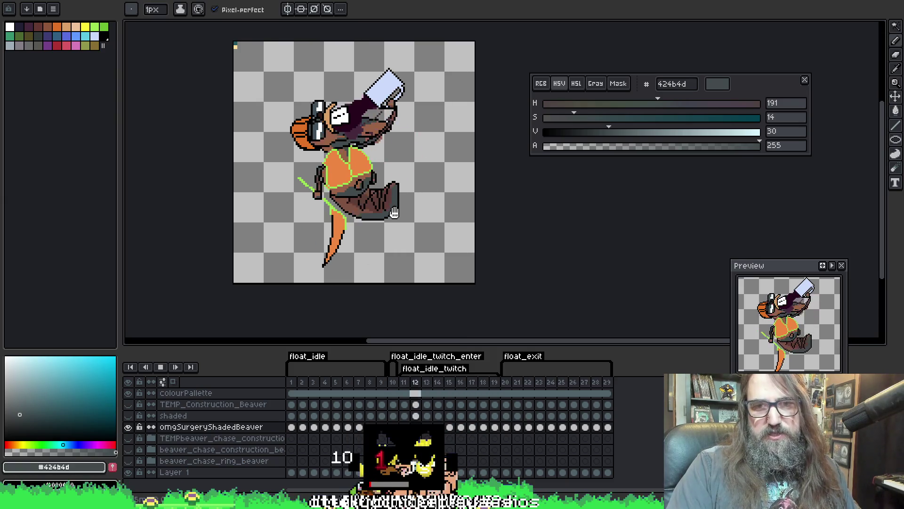
pyautogui.scroll(1, 394, 212)
pyautogui.press('Return')
# Sample the brown skin tone ad7a5a from the other beaver sprite and return to float_idle.
pyautogui.hotkey('ctrl', 'a')
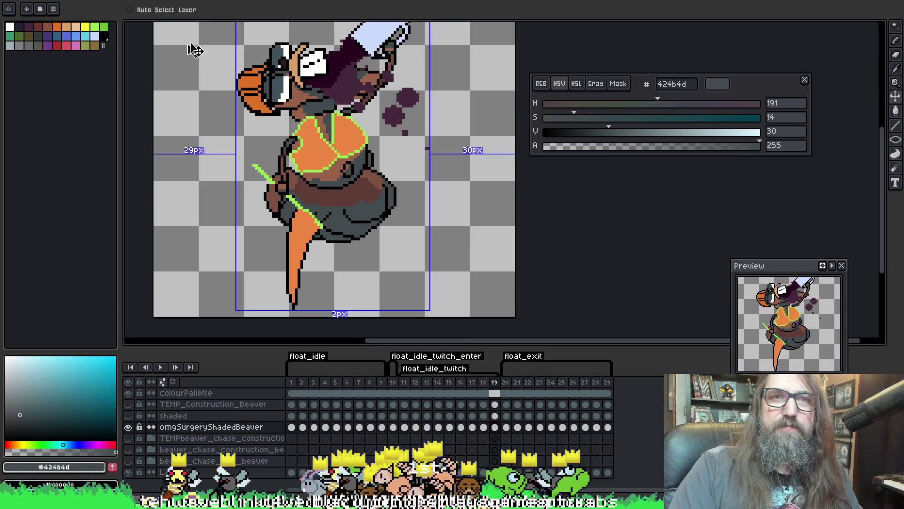
pyautogui.hotkey('ctrl', 'd')
pyautogui.hotkey('ctrl', 'Tab')
pyautogui.scroll(1, 287, 173)
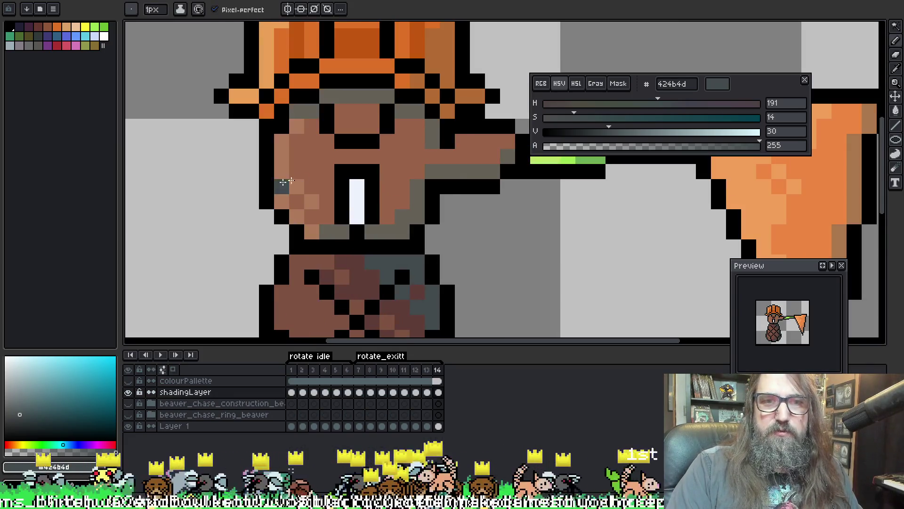
pyautogui.press('i')
pyautogui.click(284, 176)
pyautogui.hotkey('ctrl', 'Tab')
# Bring the beaver's head into view with the pencil and go to frame 1 of float_idle.
pyautogui.scroll(1, 251, 165)
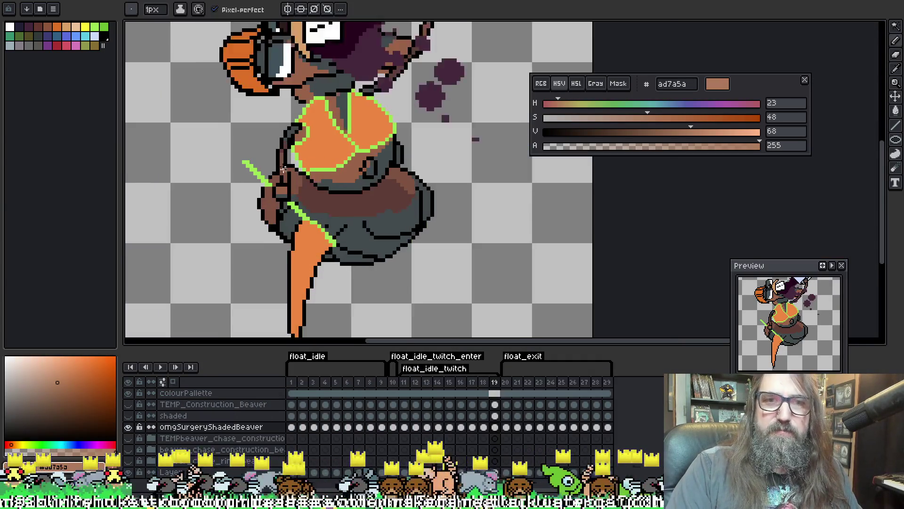
pyautogui.moveTo(251, 212)
pyautogui.mouseDown()
pyautogui.moveTo(252, 117)
pyautogui.moveTo(252, 165)
pyautogui.mouseUp()
pyautogui.press('b')
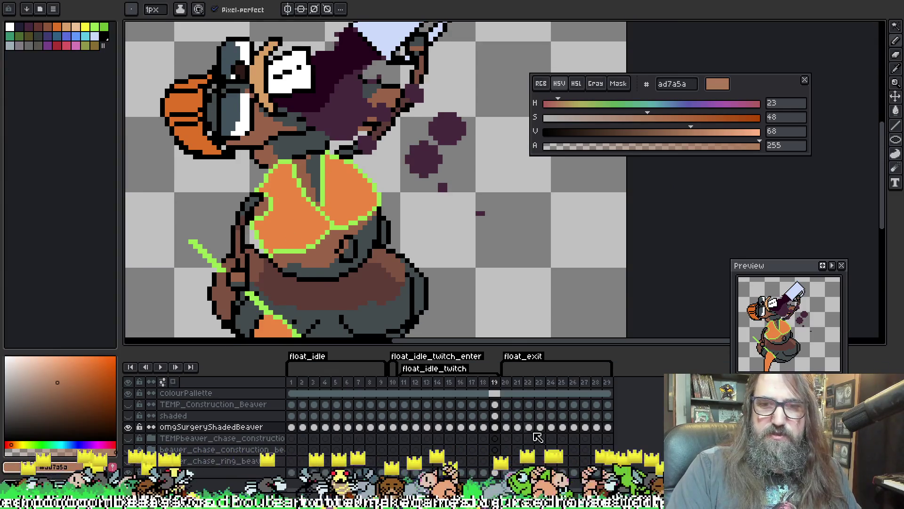
pyautogui.click(506, 427)
pyautogui.click(293, 427)
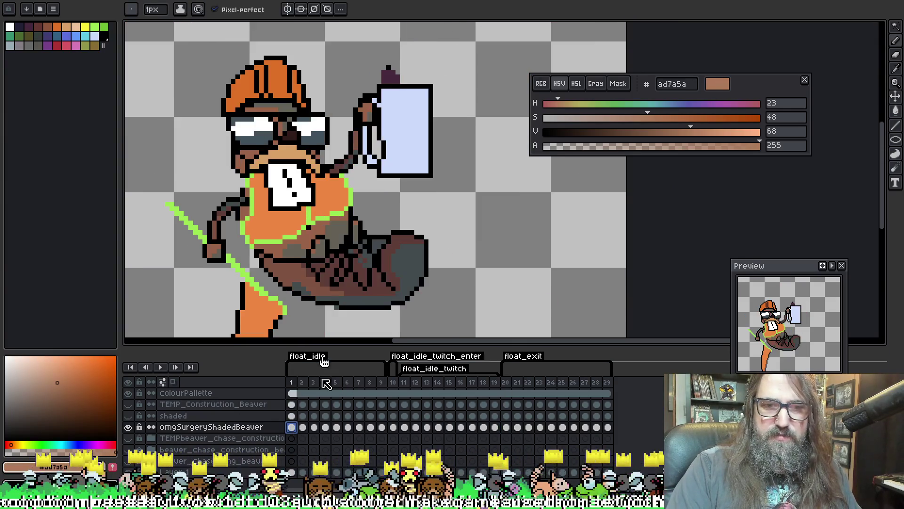
# Paint ad7a5a brown over frame 1's white face, arm and hand areas, then go to frame 2.
pyautogui.press('w')
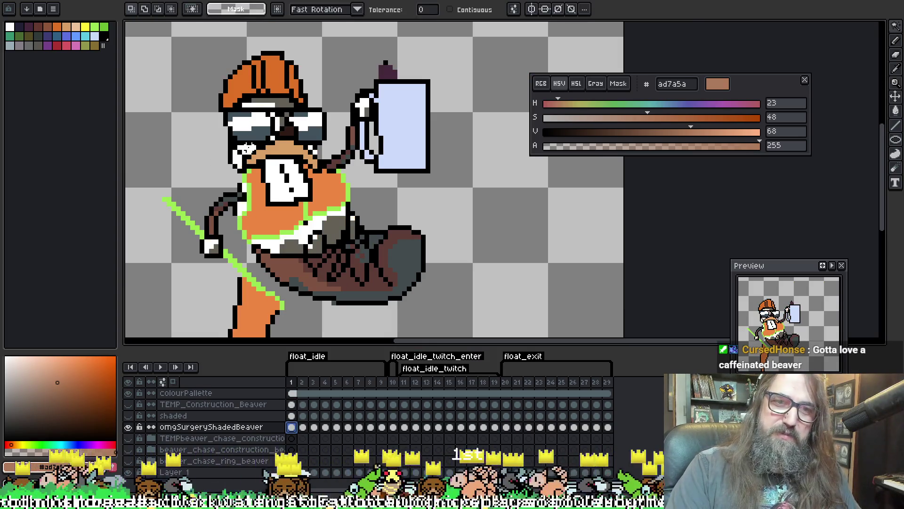
pyautogui.press('b')
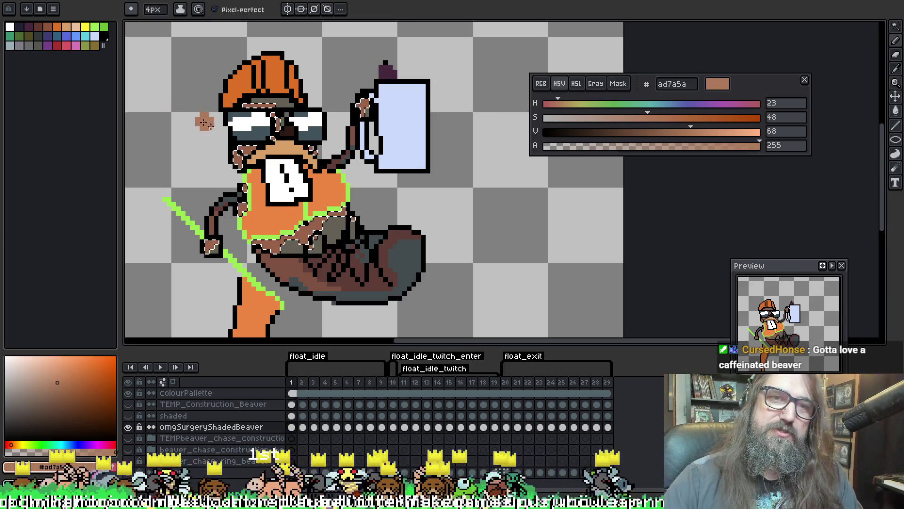
pyautogui.hotkey('ctrl', 'z')
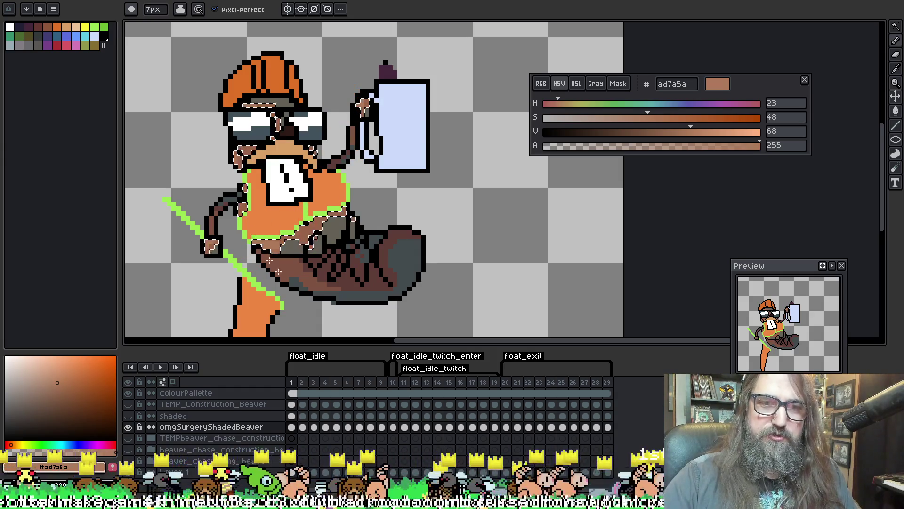
pyautogui.hotkey('ctrl', 'z')
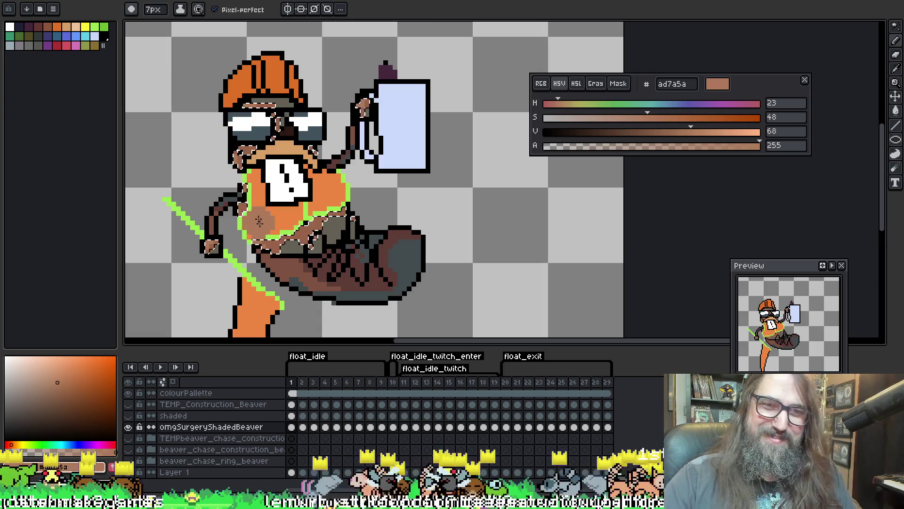
pyautogui.hotkey('ctrl', 'z')
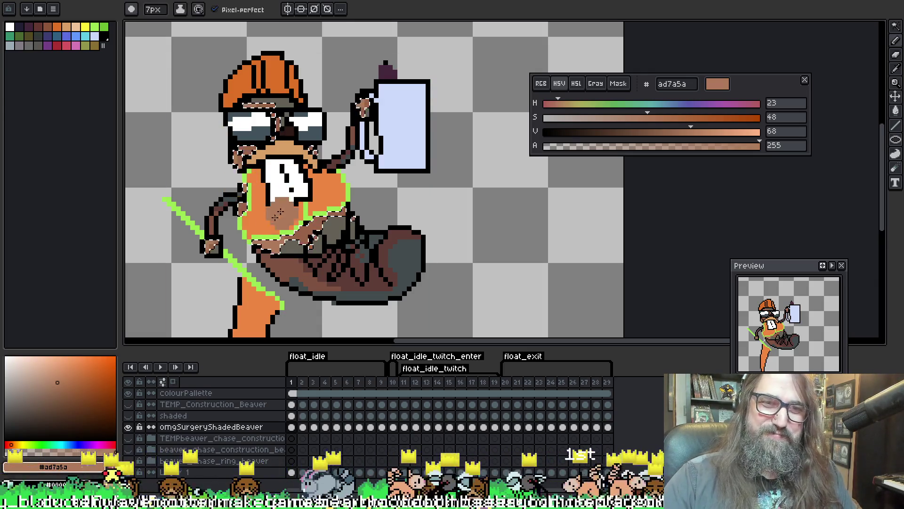
pyautogui.press('Right')
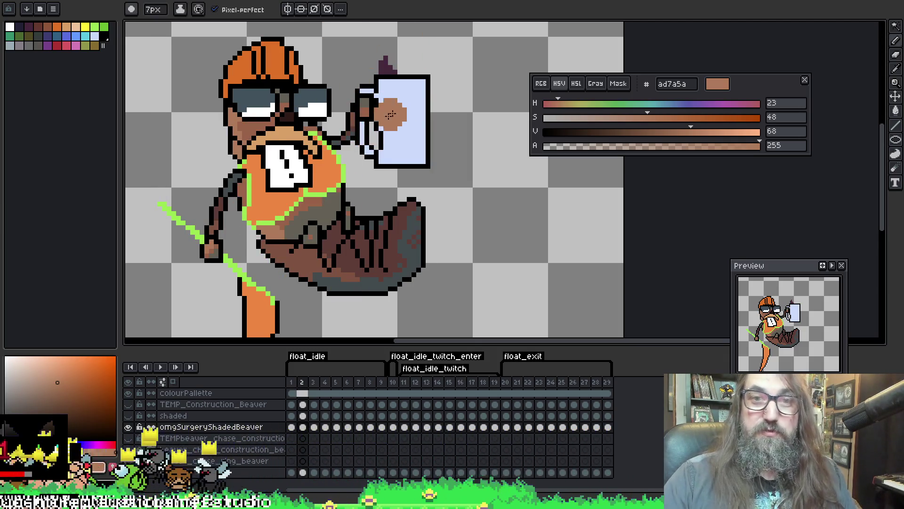
# On frame 3, select the face, arm and hand skin and paint it brown with the 7px pencil.
pyautogui.press('v')
pyautogui.press('b')
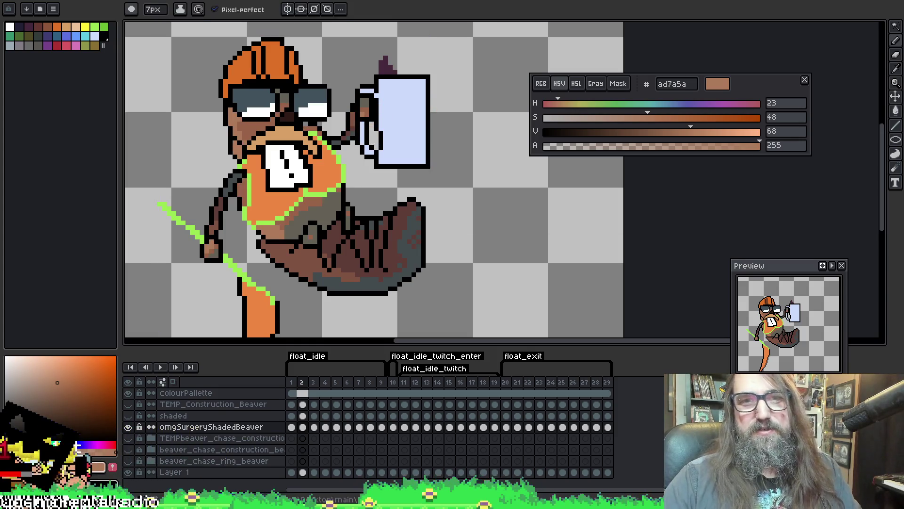
pyautogui.press('.')
pyautogui.press('w')
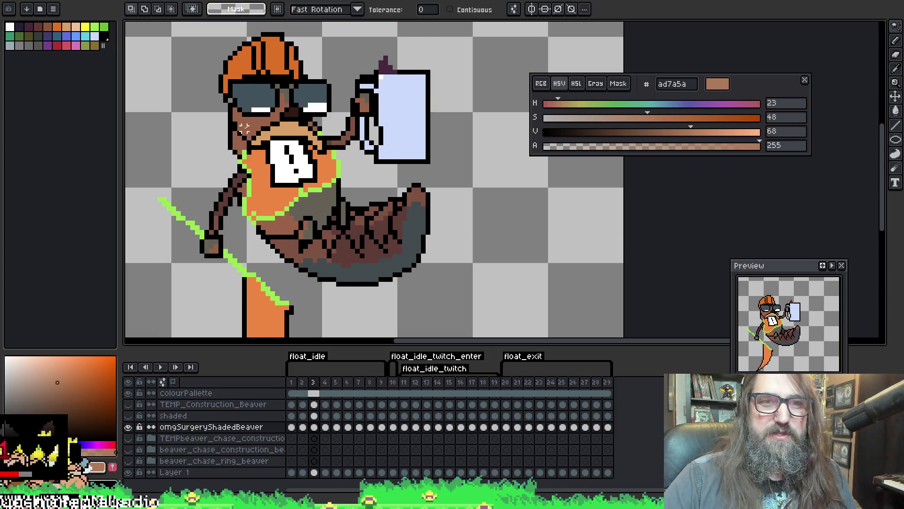
pyautogui.click(249, 116)
pyautogui.press('b')
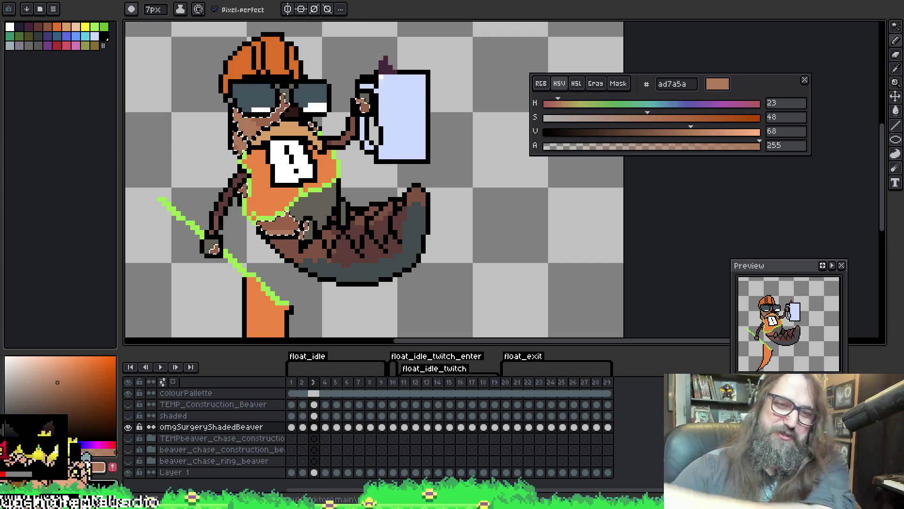
pyautogui.hotkey('ctrl', 'z')
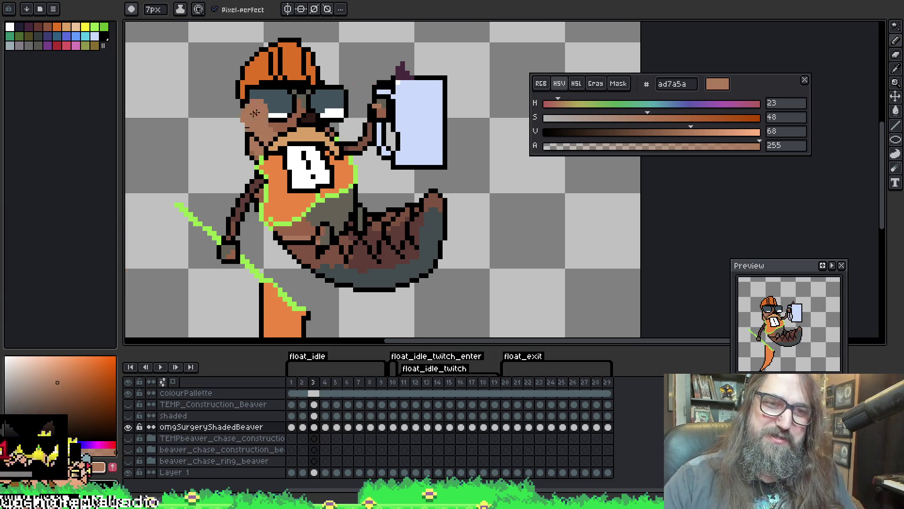
# Compare with frame 4, add brown shading along frame 3's arm, then move to frame 4.
pyautogui.press('.')
pyautogui.press(',')
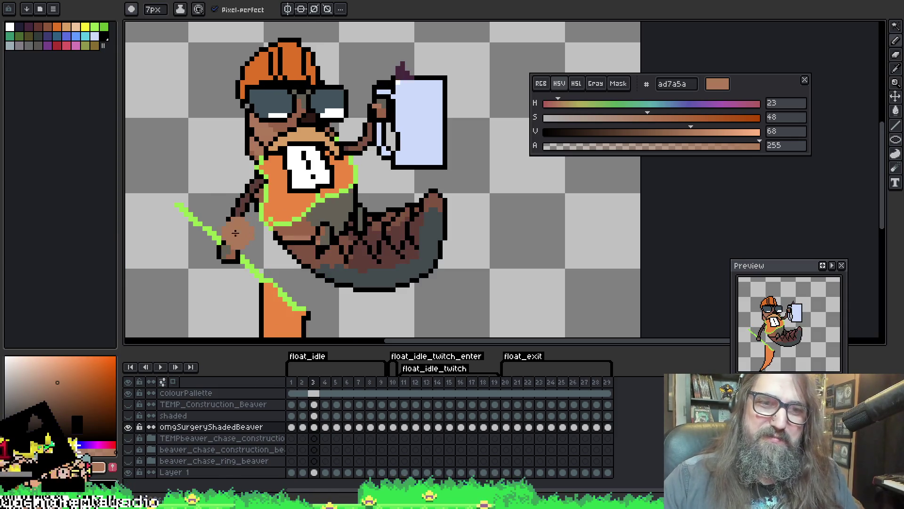
pyautogui.moveTo(233, 212); pyautogui.dragTo(215, 236)
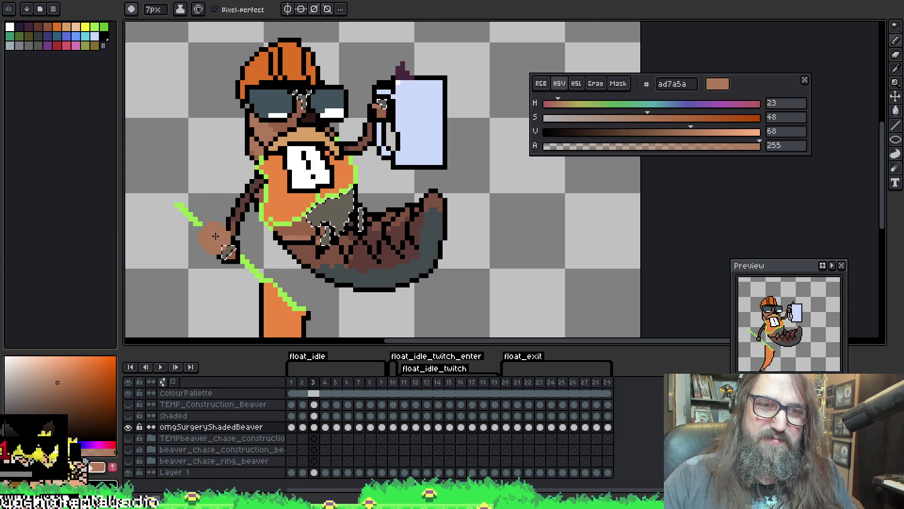
pyautogui.press('.')
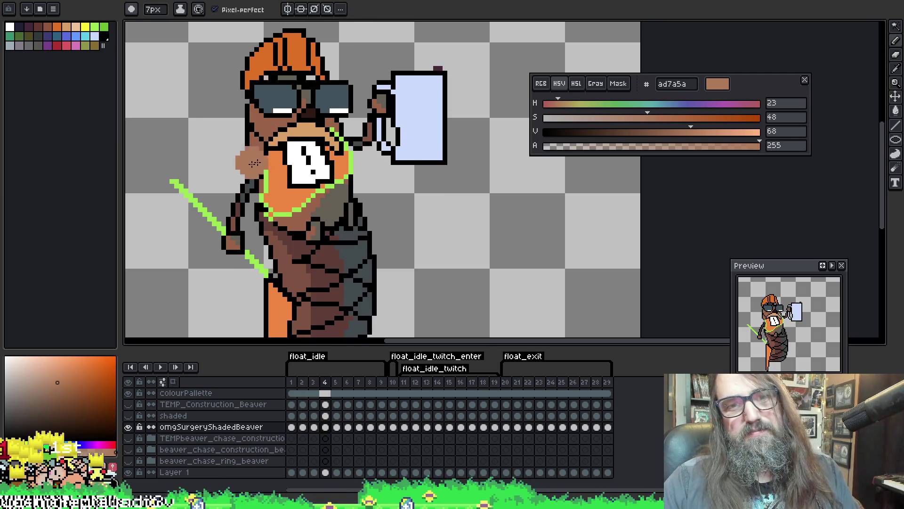
# Sample the darker brown 996249 and the lighter brown ad7a5a from the shaded face.
pyautogui.press('i')
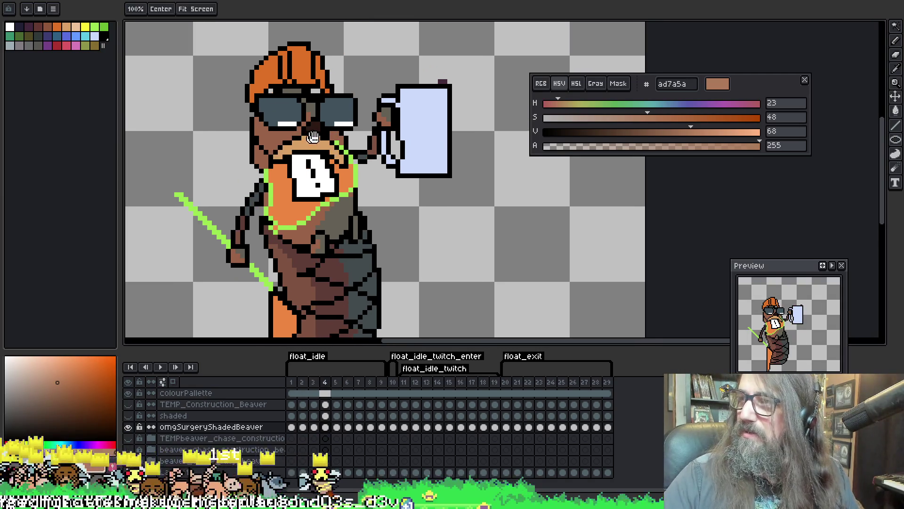
pyautogui.click(282, 97)
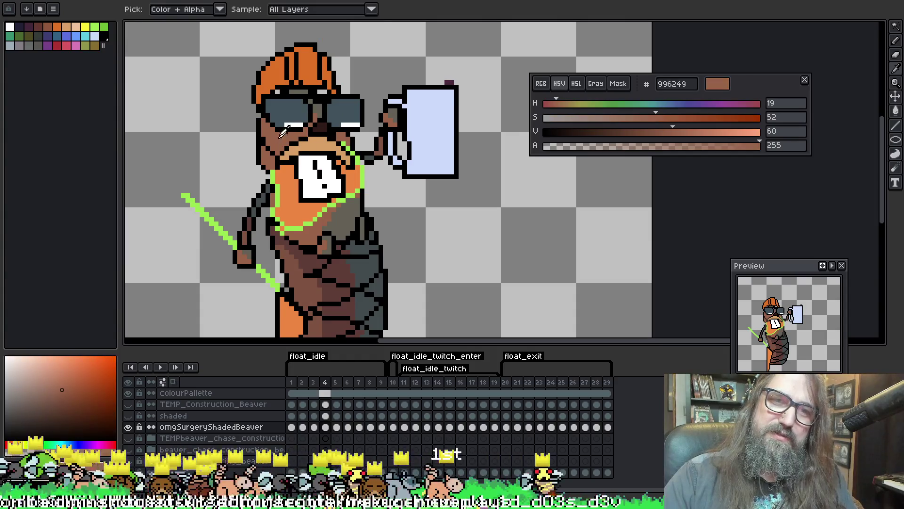
pyautogui.press('b')
pyautogui.press(',')
pyautogui.press('i')
pyautogui.click(278, 139)
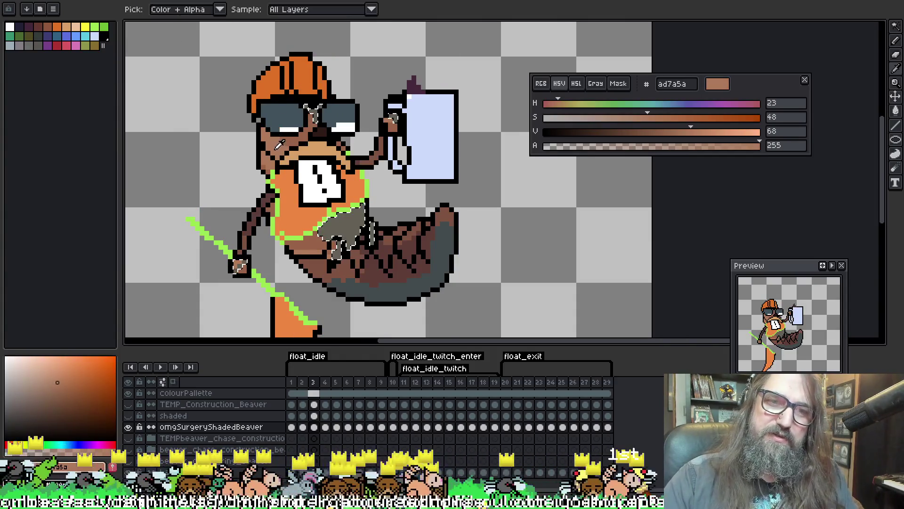
pyautogui.press('b')
# On frame 4, select the beaver's white skin areas and paint them brown.
pyautogui.press('.')
pyautogui.press('i')
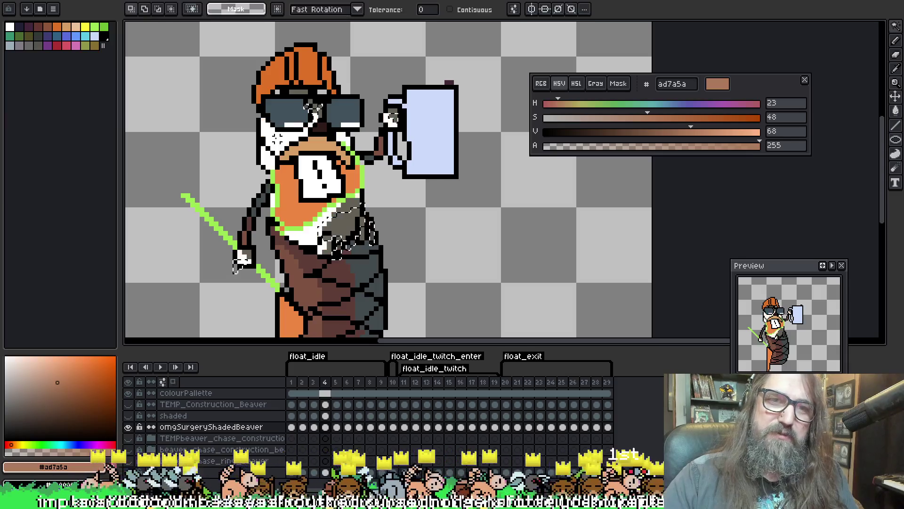
pyautogui.click(273, 100)
pyautogui.press('b')
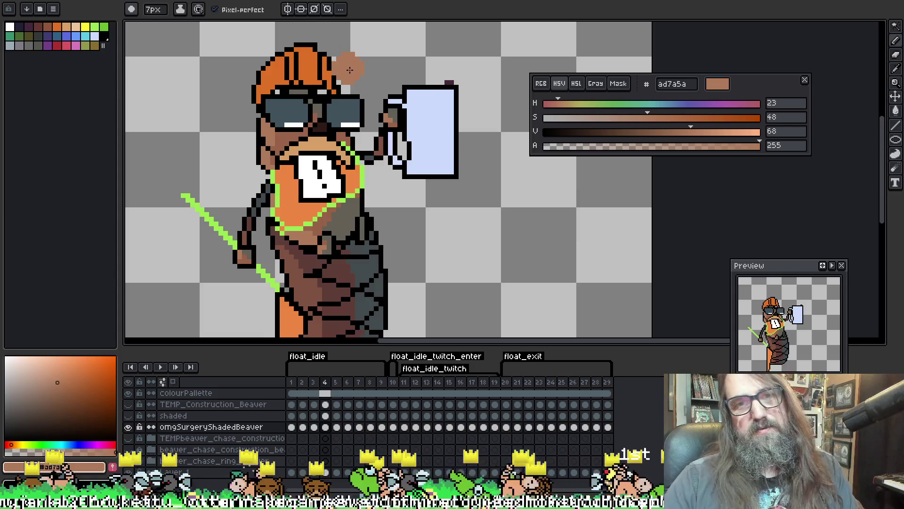
# Shade frame 5's face and body in brown, then select the skin on frame 6.
pyautogui.press('Right')
pyautogui.press('w')
pyautogui.click(288, 136)
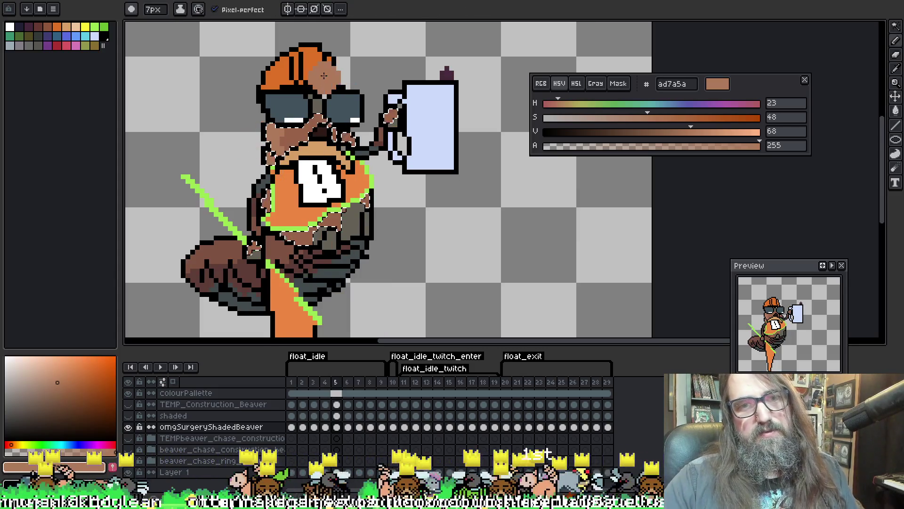
pyautogui.press('b')
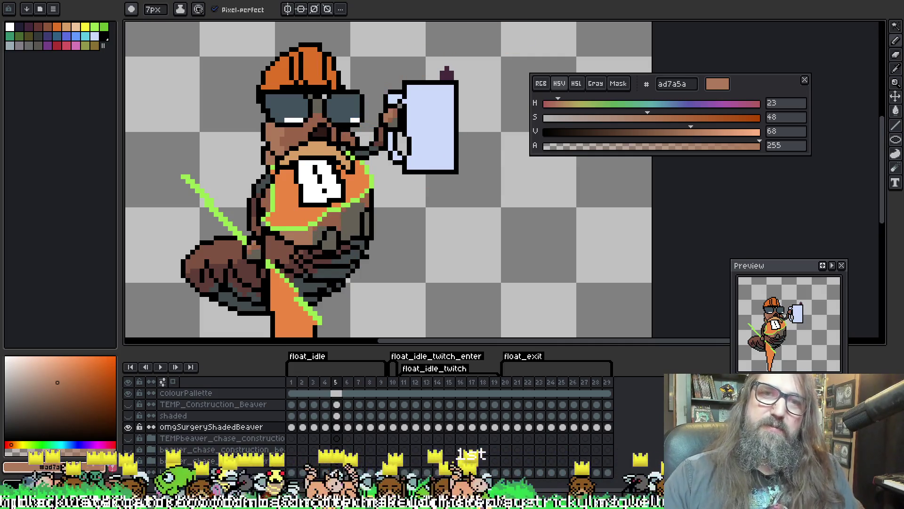
pyautogui.hotkey('ctrl', 'd')
pyautogui.press('Right')
pyautogui.press('w')
pyautogui.click(283, 137)
pyautogui.press('b')
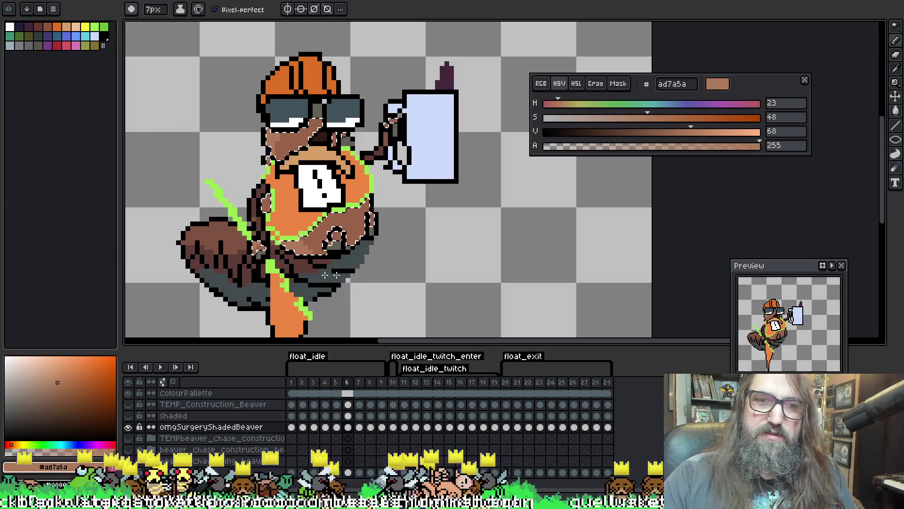
# On frame 7, select the brown face and body pixels and paint shading in ad7a5a.
pyautogui.hotkey('ctrl', 'd')
pyautogui.press('Right')
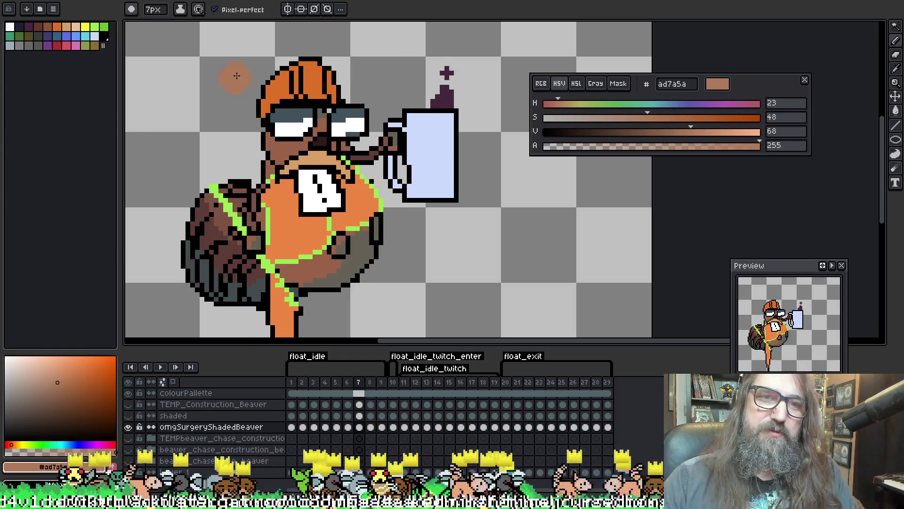
pyautogui.press('w')
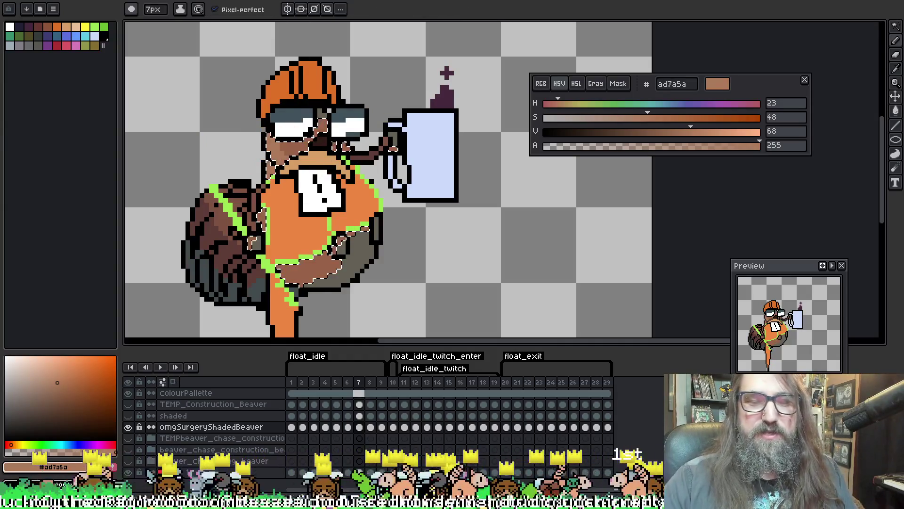
pyautogui.click(269, 142)
pyautogui.press('b')
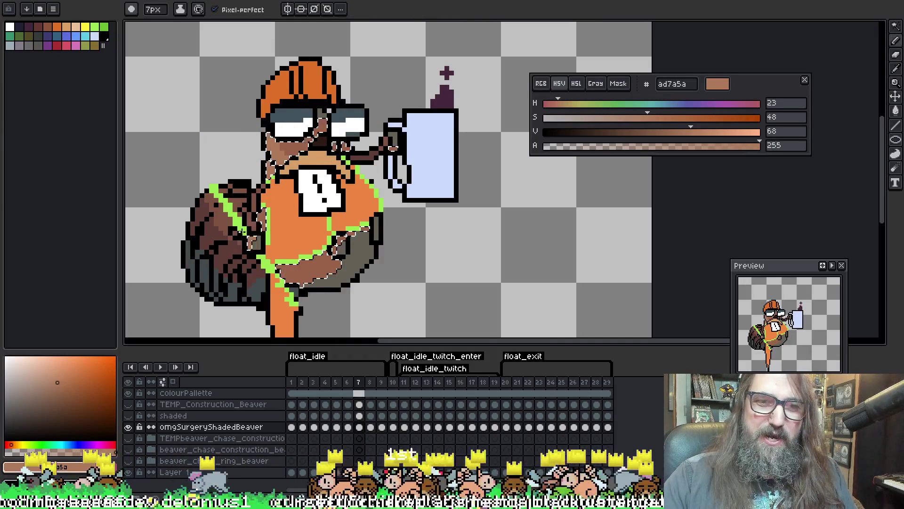
pyautogui.hotkey('ctrl', 'd')
pyautogui.press('w')
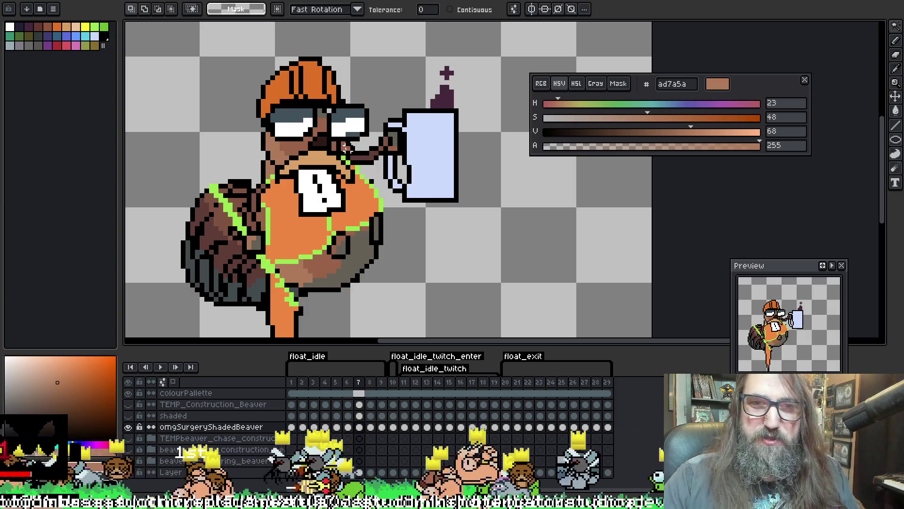
pyautogui.hotkey('ctrl', 'd')
pyautogui.press('b')
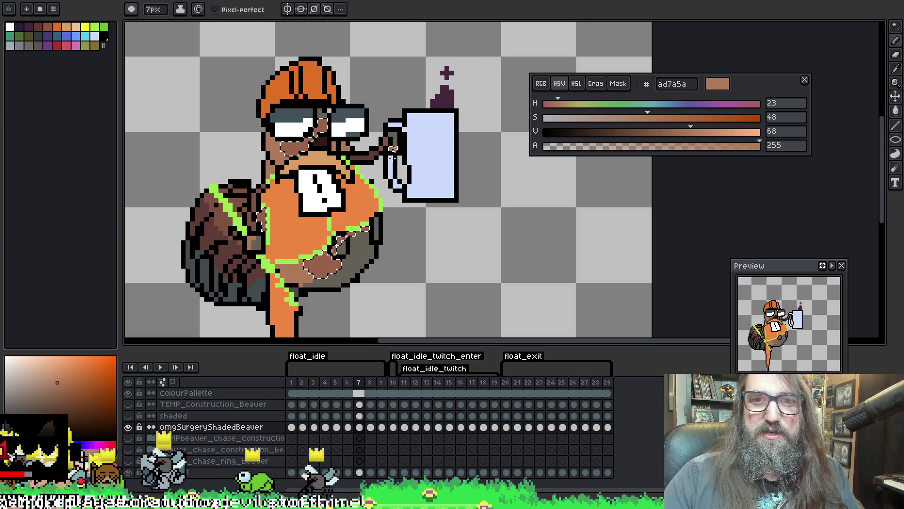
# Shade frame 8's brown skin areas with ad7a5a, then save the file.
pyautogui.press('Right')
pyautogui.press('w')
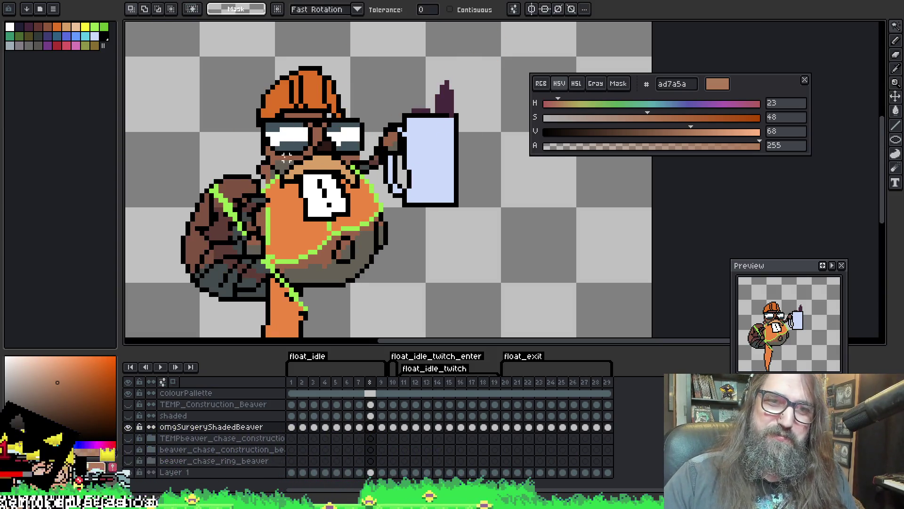
pyautogui.click(286, 158)
pyautogui.press('b')
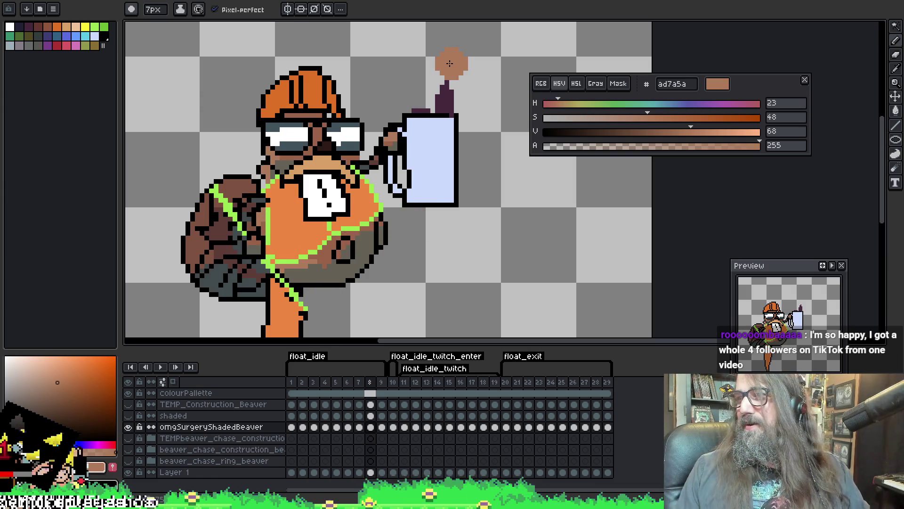
pyautogui.hotkey('ctrl', 'd')
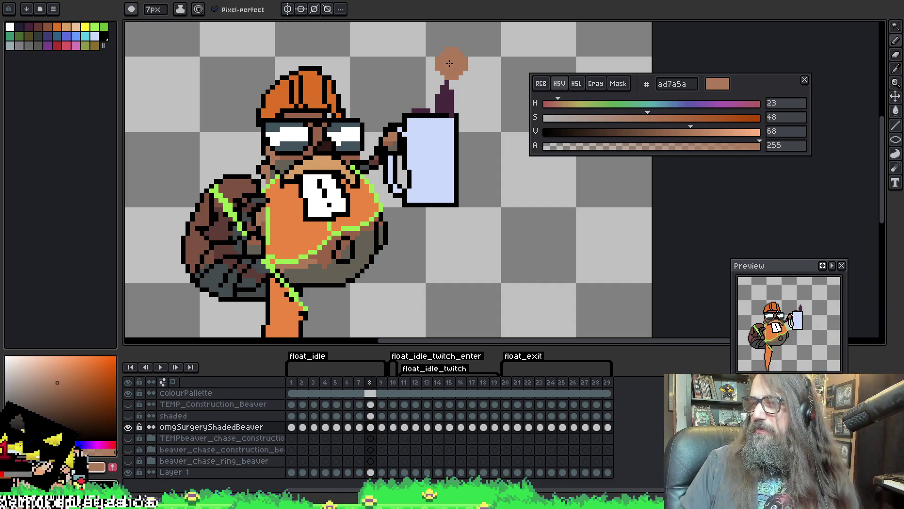
pyautogui.hotkey('ctrl', 's')
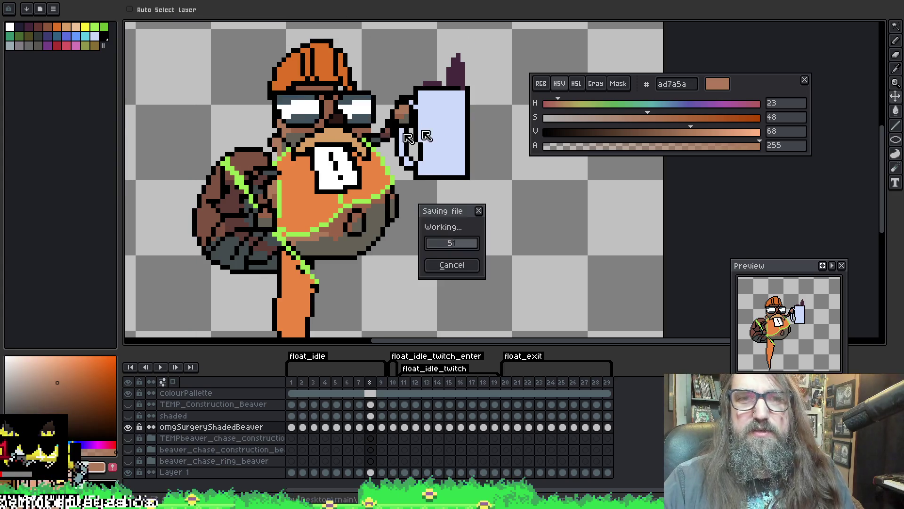
# Step between frames 8 and 9 to compare the shading.
pyautogui.press('.')
pyautogui.press('b')
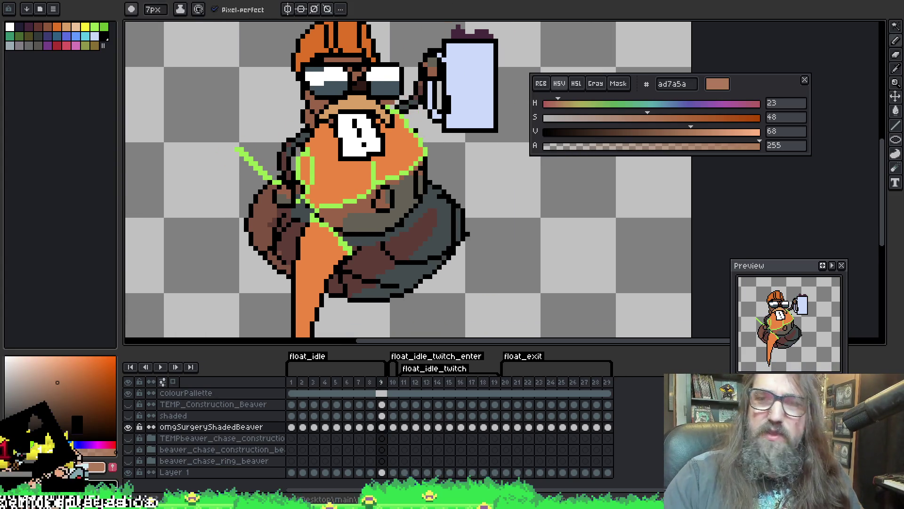
pyautogui.press('w')
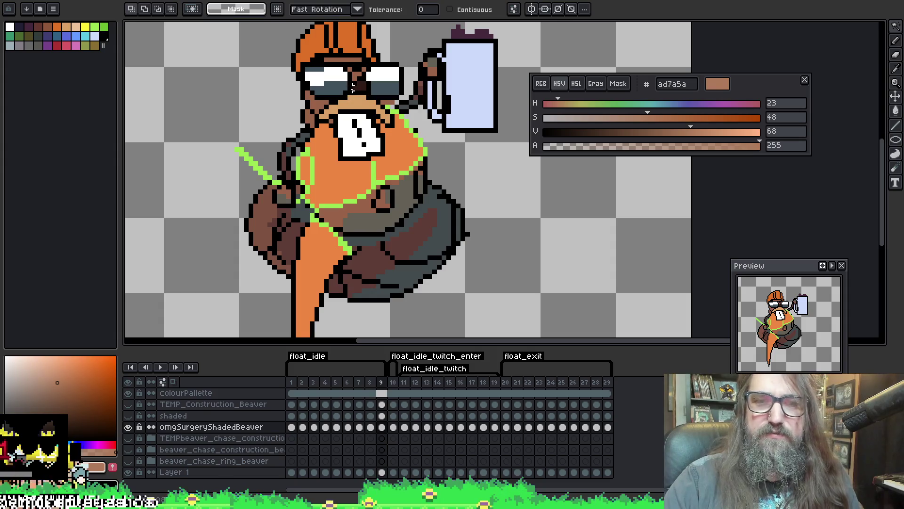
pyautogui.press(',')
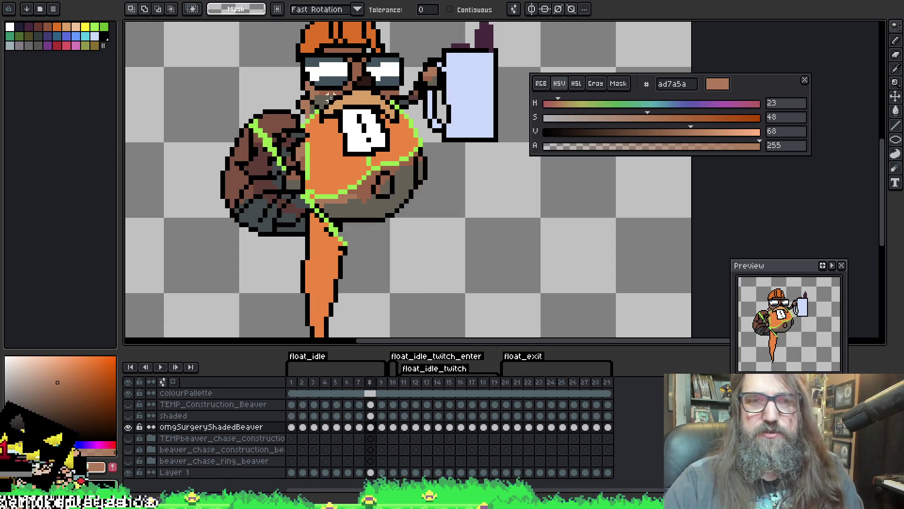
pyautogui.press('.')
pyautogui.press('b')
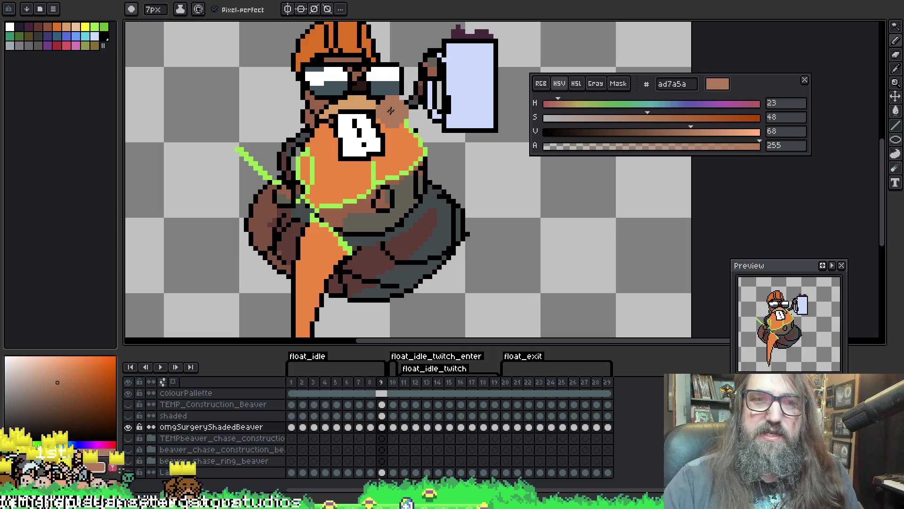
# On frame 10, select the light-brown areas and paint ad7a5a shading down to the lower body.
pyautogui.press('.')
pyautogui.press('w')
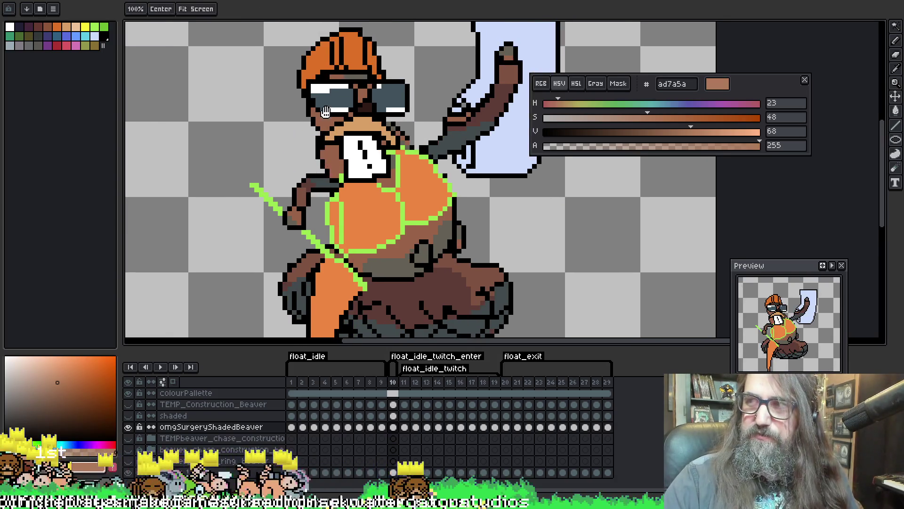
pyautogui.press('b')
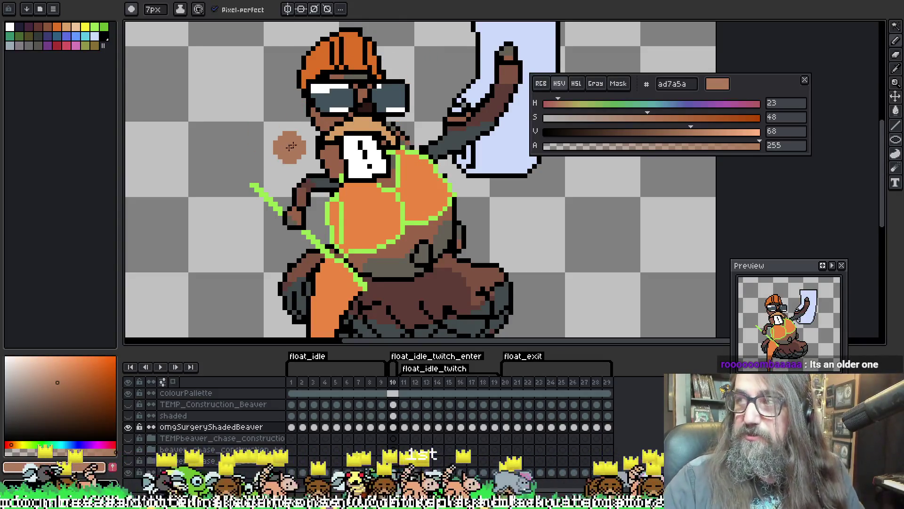
pyautogui.press('w')
pyautogui.press('b')
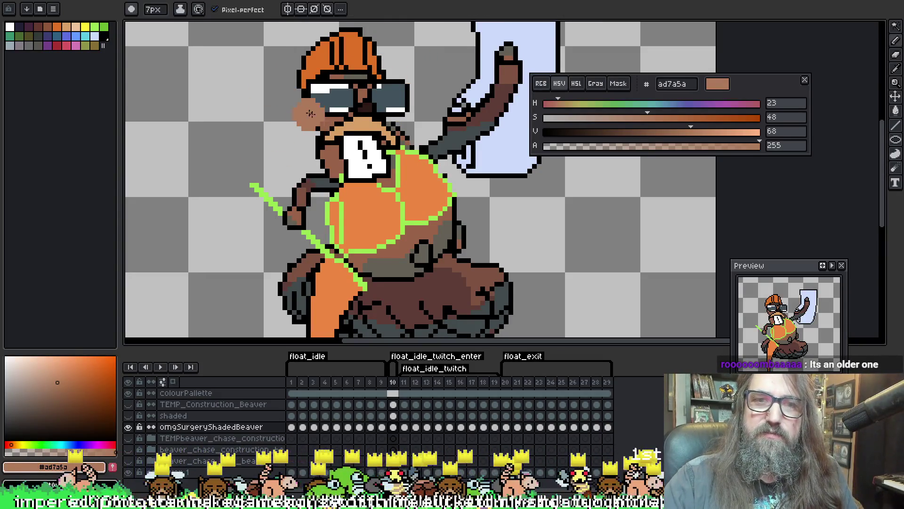
pyautogui.press('w')
pyautogui.click(322, 120)
pyautogui.press('b')
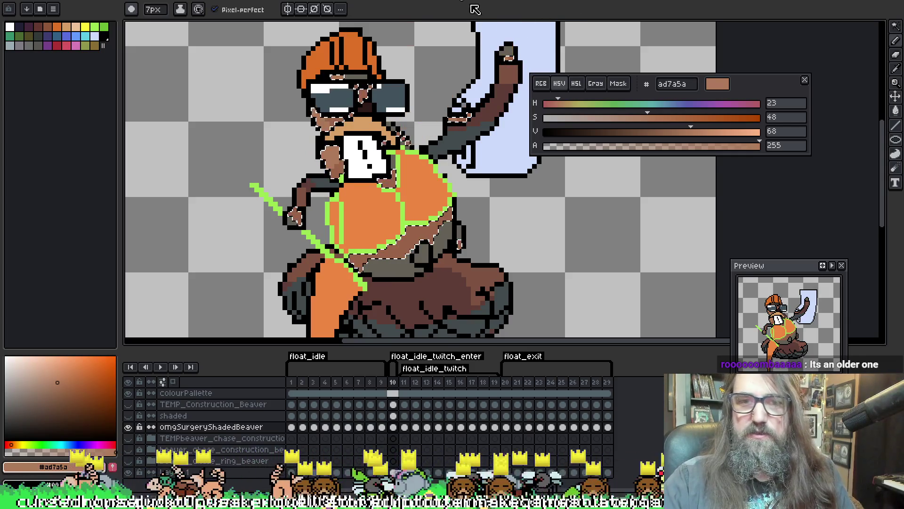
pyautogui.press('h')
pyautogui.moveTo(361, 172); pyautogui.dragTo(343, 132)
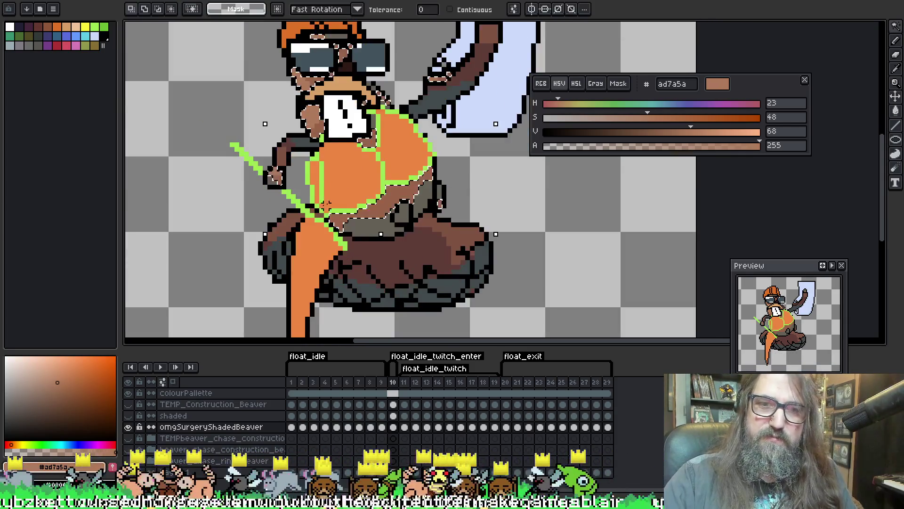
pyautogui.press('b')
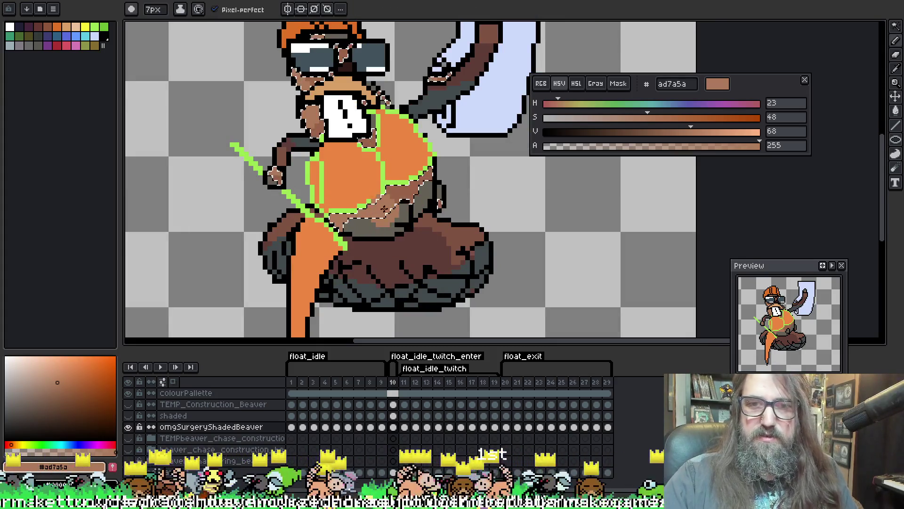
# Save the file, recentre the view on the chest, and advance to frame 11.
pyautogui.press('h')
pyautogui.moveTo(364, 121)
pyautogui.mouseDown()
pyautogui.moveTo(341, 144)
pyautogui.moveTo(313, 141)
pyautogui.moveTo(346, 131)
pyautogui.mouseUp()
pyautogui.press('v')
pyautogui.hotkey('ctrl', 's')
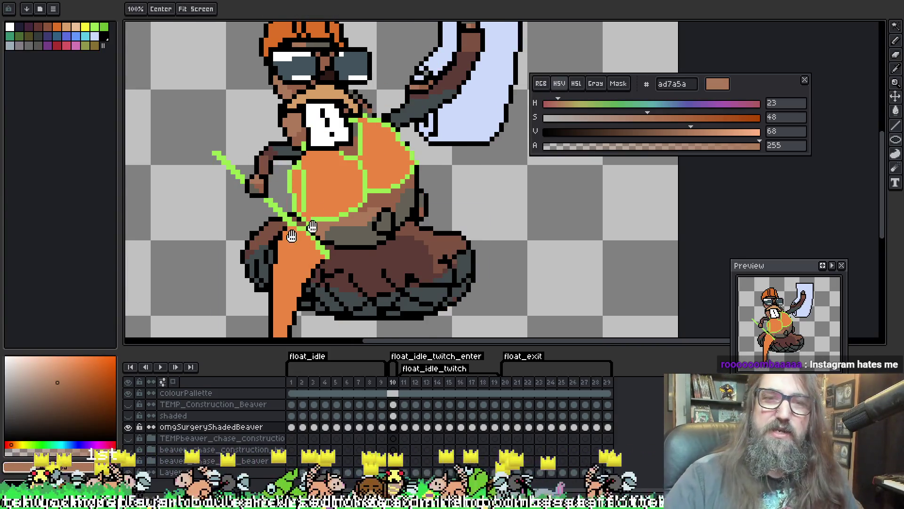
pyautogui.moveTo(292, 236)
pyautogui.mouseDown()
pyautogui.moveTo(266, 245)
pyautogui.moveTo(282, 256)
pyautogui.mouseUp()
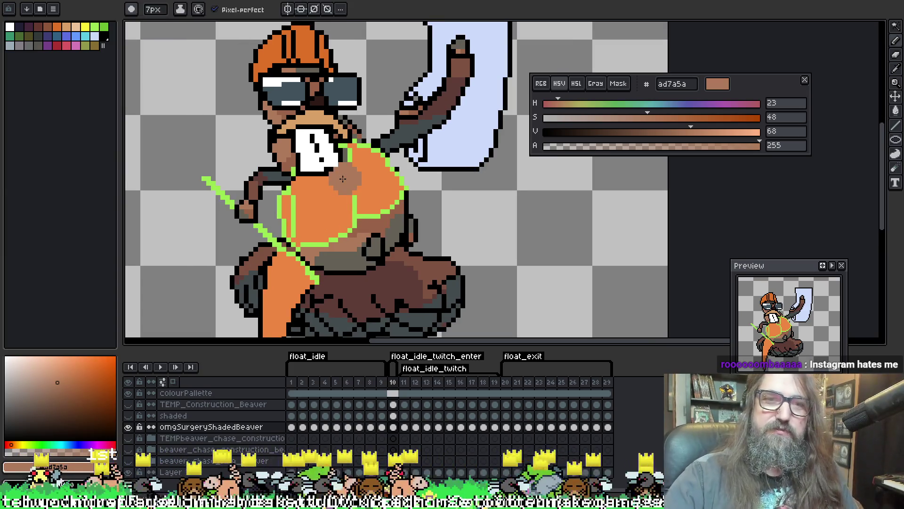
pyautogui.moveTo(343, 179)
pyautogui.mouseDown()
pyautogui.moveTo(330, 156)
pyautogui.moveTo(336, 171)
pyautogui.mouseUp()
pyautogui.press('Right')
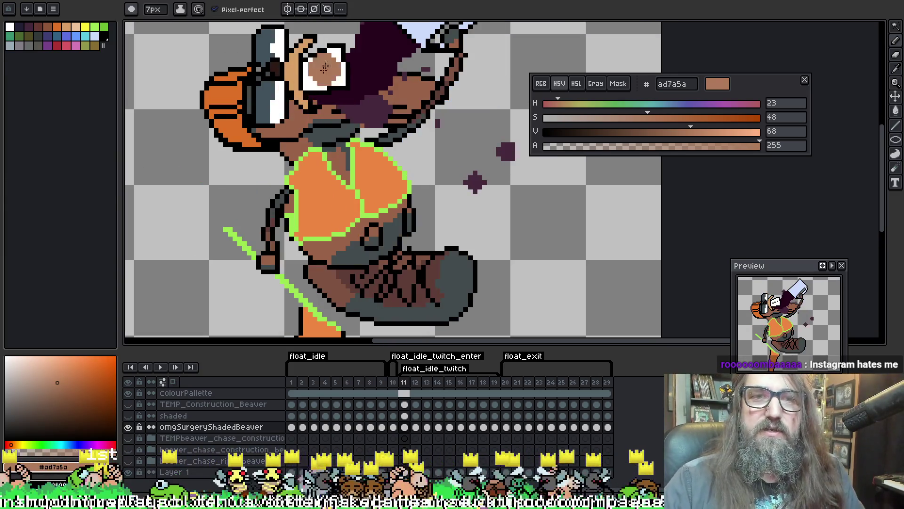
# On frame 12, select the brown skin and paint shading up the chest, undoing the stray cheek stroke.
pyautogui.moveTo(334, 105); pyautogui.dragTo(338, 120)
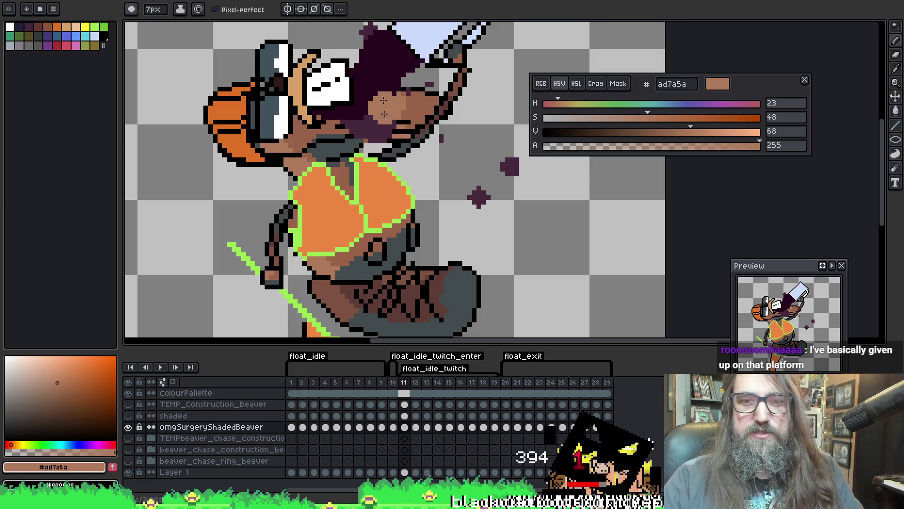
pyautogui.press('Right')
pyautogui.press('w')
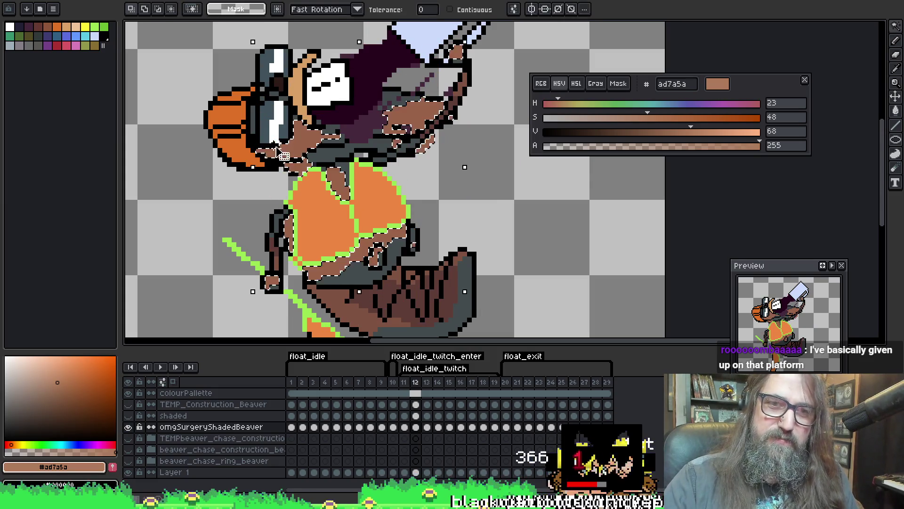
pyautogui.press('b')
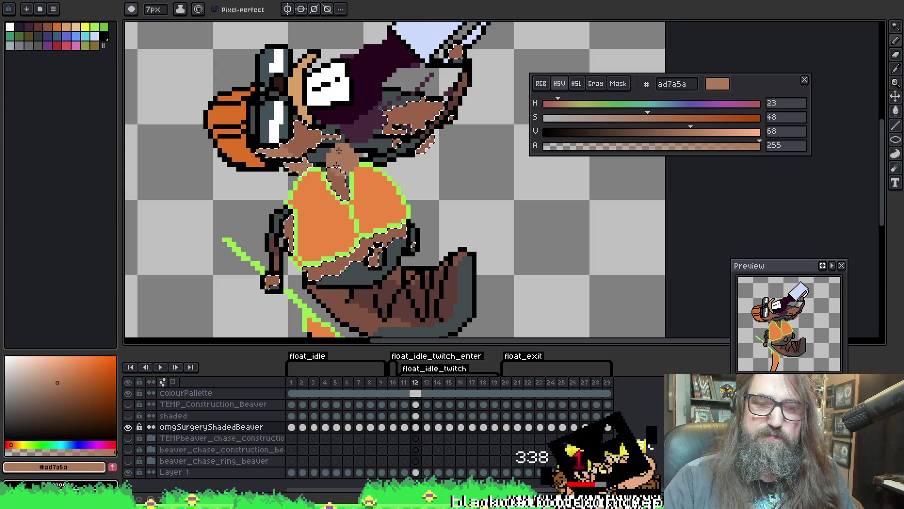
pyautogui.press('w')
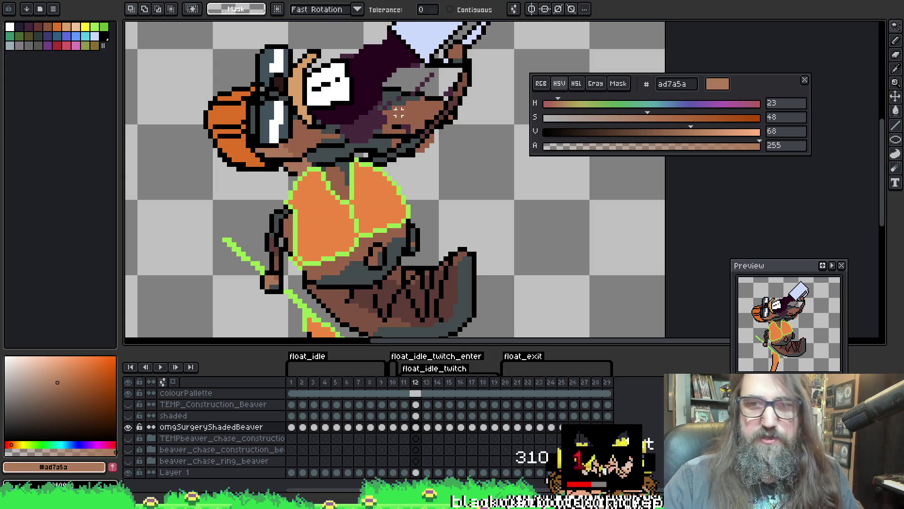
pyautogui.click(380, 109)
pyautogui.press('b')
pyautogui.press('b')
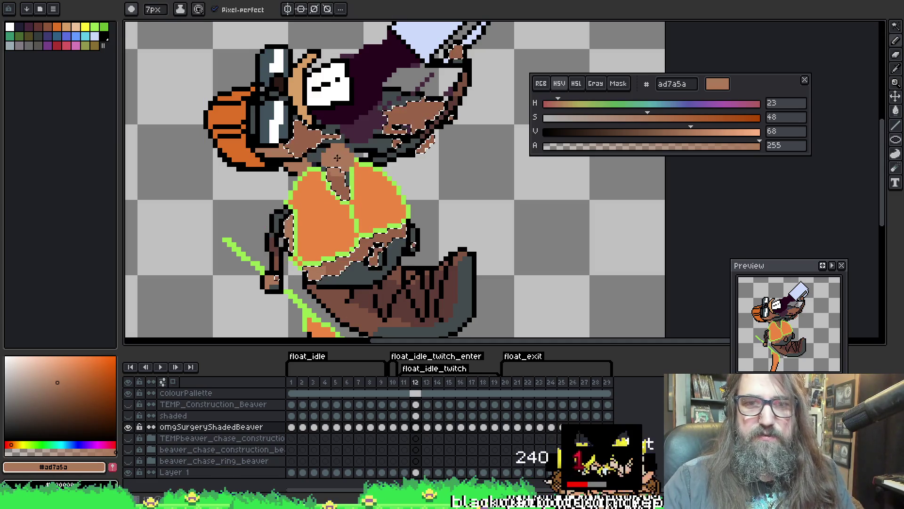
pyautogui.moveTo(350, 189); pyautogui.dragTo(319, 162)
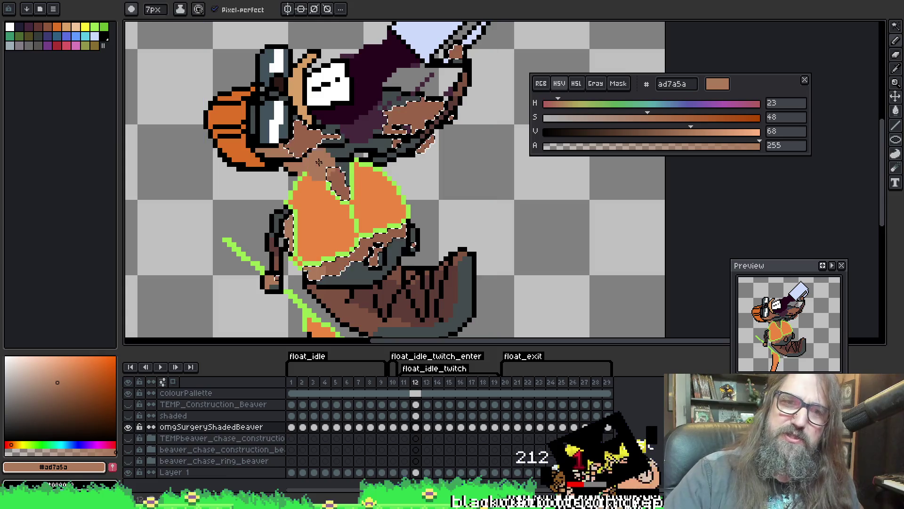
pyautogui.click(391, 125)
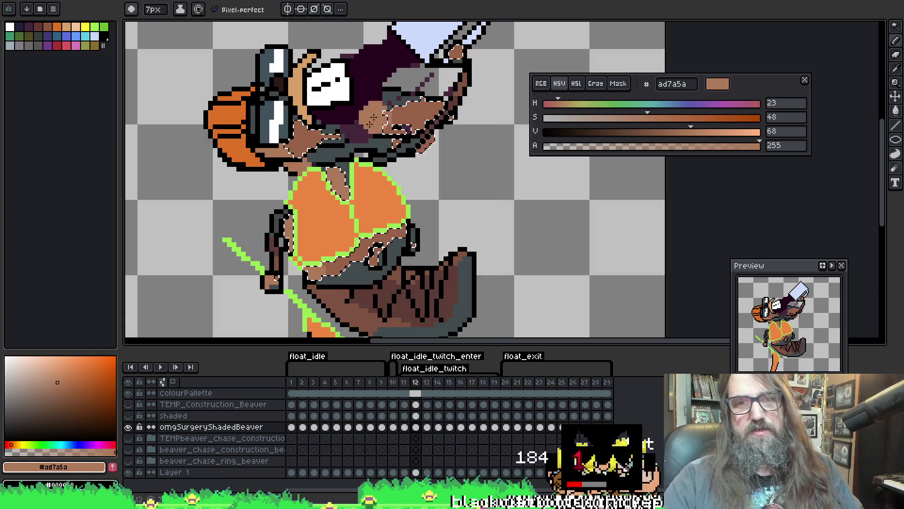
pyautogui.hotkey('ctrl', 'z')
pyautogui.hotkey('ctrl', 'z')
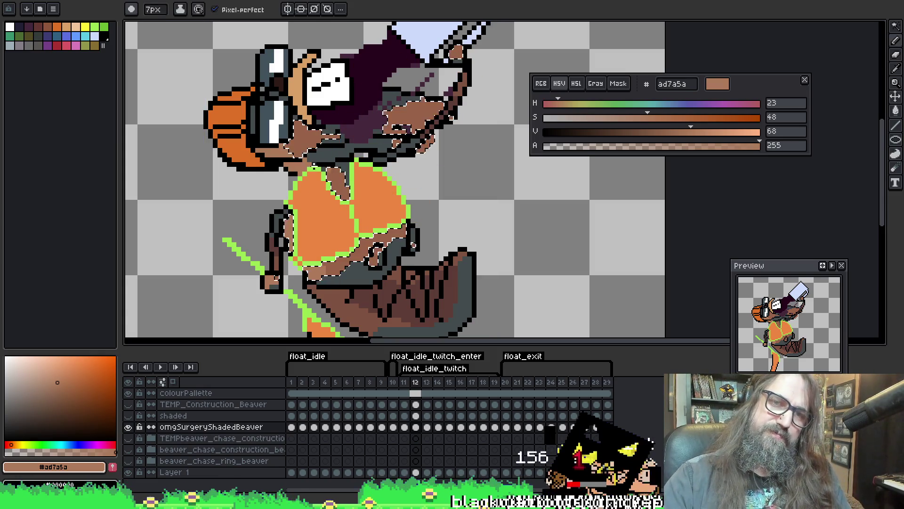
# On frame 13, paint brown shading over the cheek and raised arm, then go to frame 14.
pyautogui.press('.')
pyautogui.press('w')
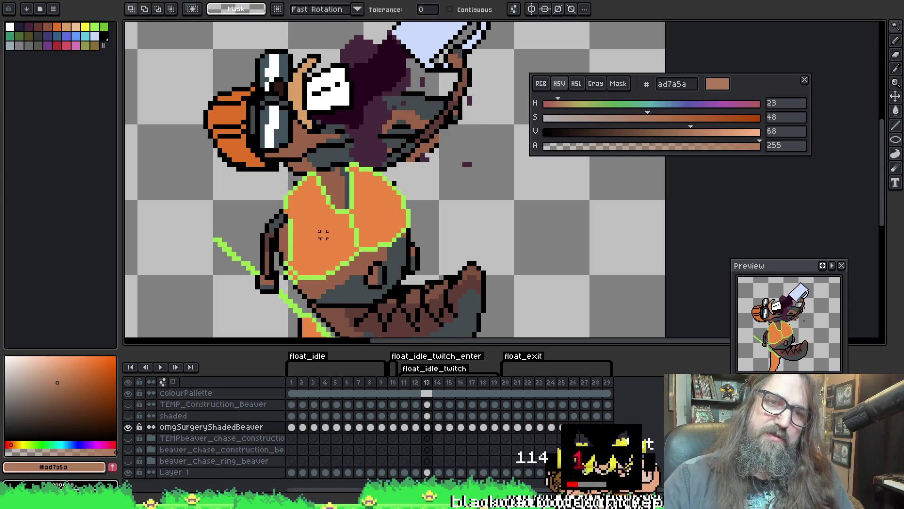
pyautogui.press('b')
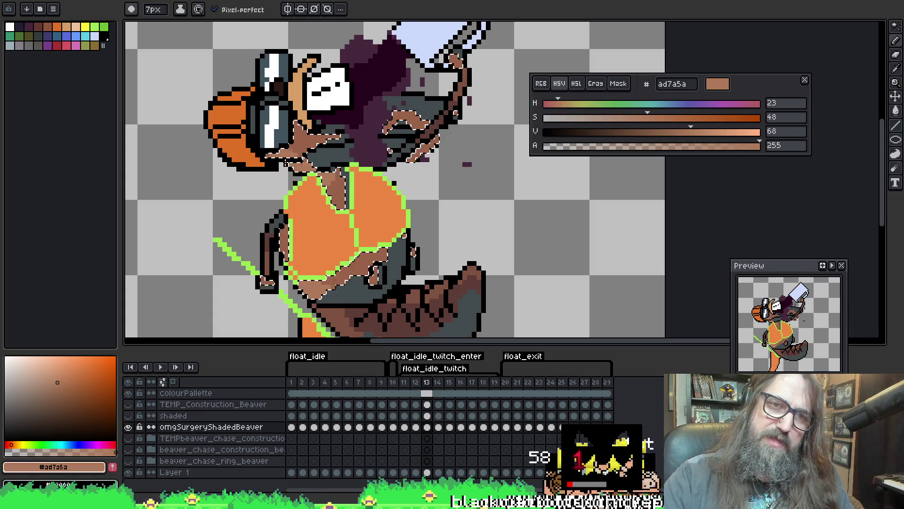
pyautogui.moveTo(411, 113); pyautogui.dragTo(373, 132)
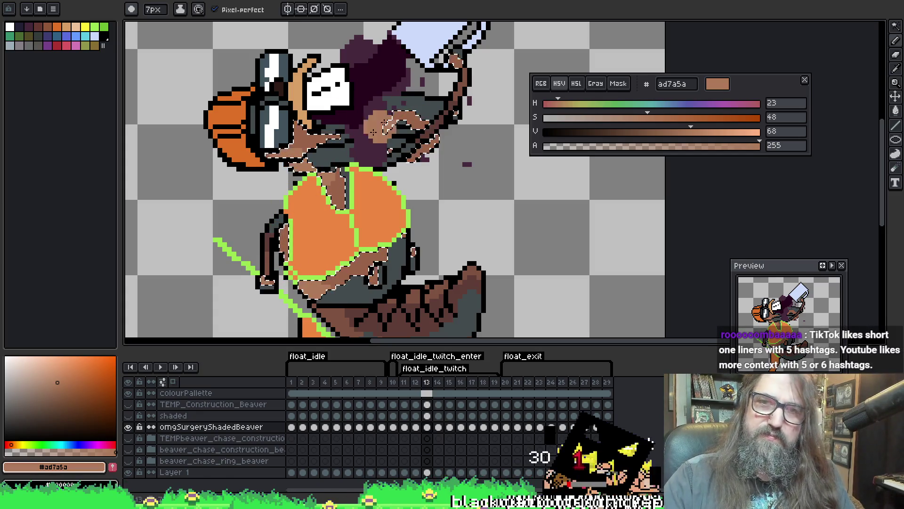
pyautogui.moveTo(453, 67); pyautogui.dragTo(451, 44)
pyautogui.press('Right')
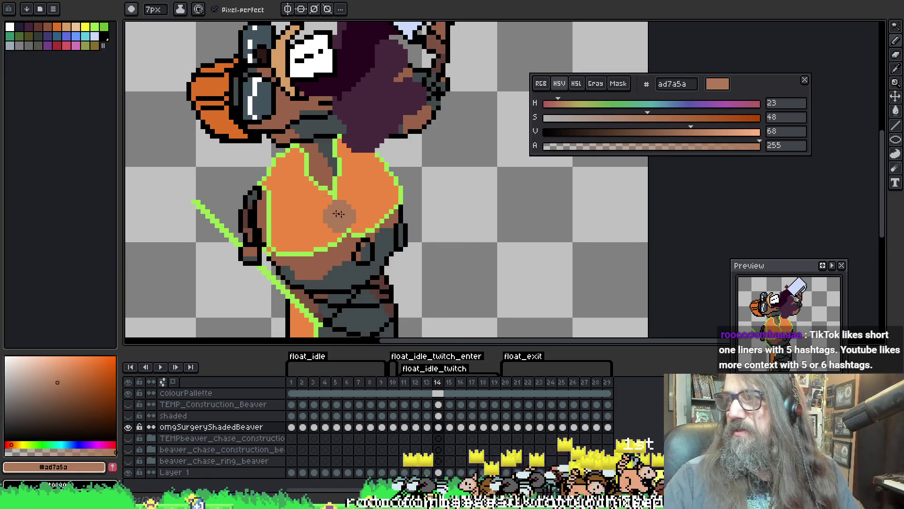
# Centre the beaver on frame 14, select and review its brown skin areas, then go to frame 15.
pyautogui.moveTo(338, 213); pyautogui.dragTo(372, 229)
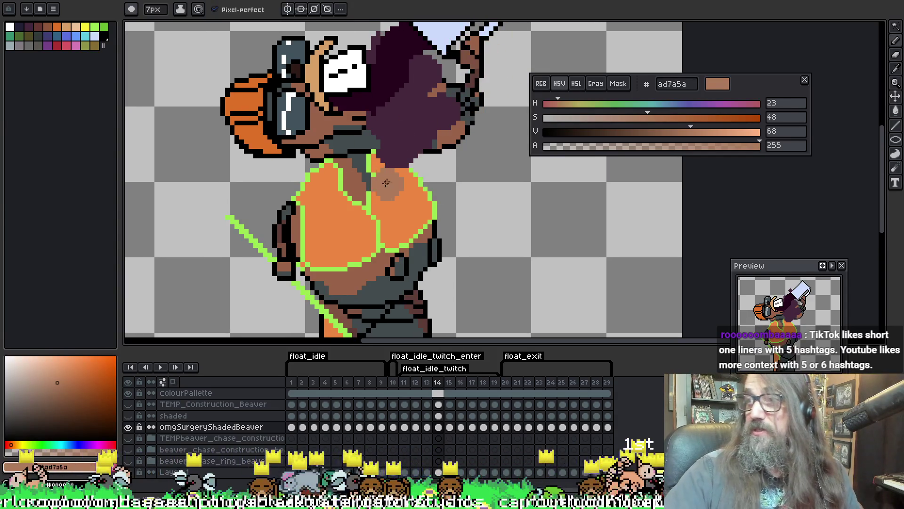
pyautogui.moveTo(337, 112); pyautogui.dragTo(359, 133)
pyautogui.press('w')
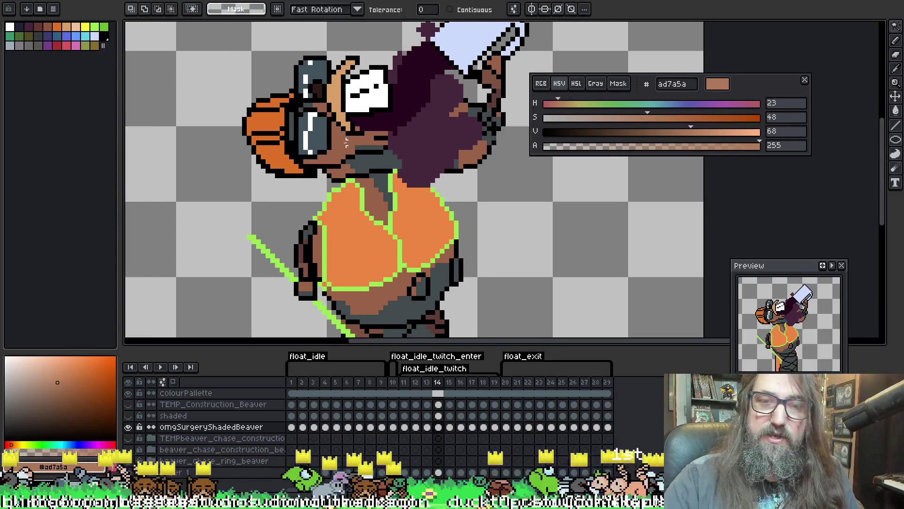
pyautogui.click(358, 133)
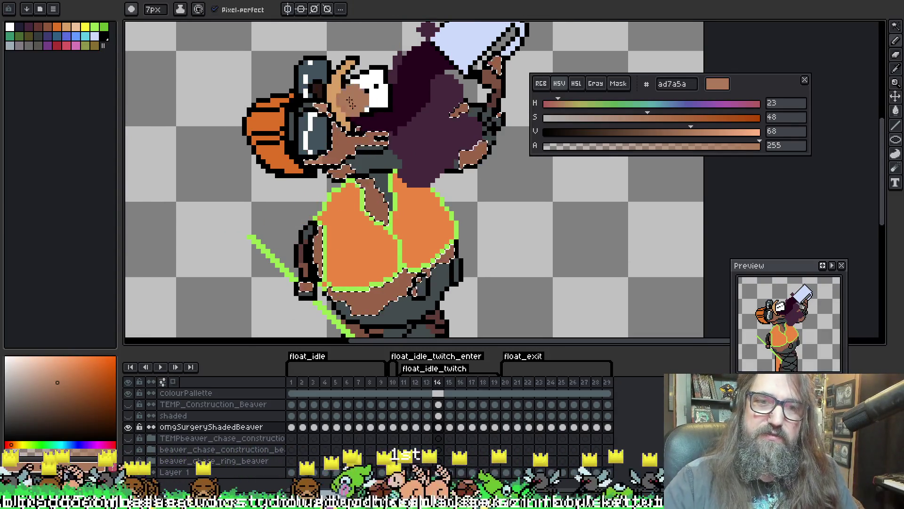
pyautogui.moveTo(298, 163); pyautogui.dragTo(262, 140)
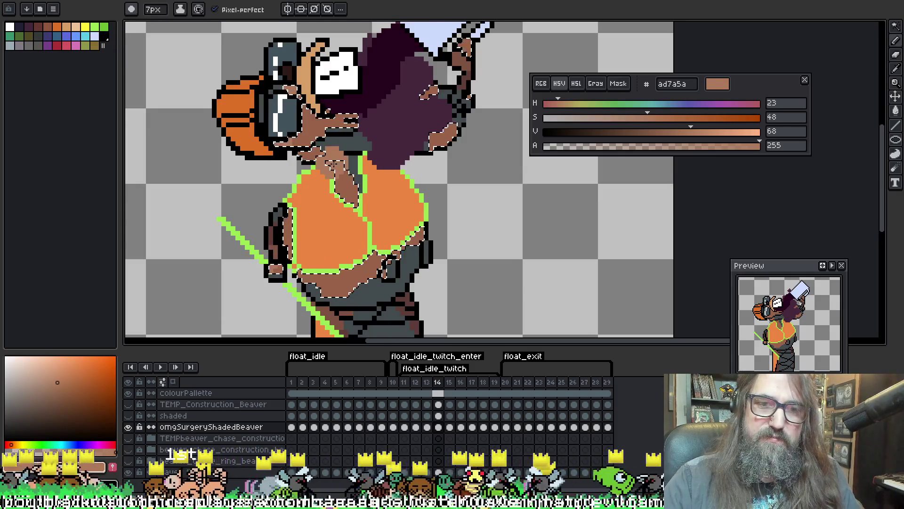
pyautogui.hotkey('ctrl', 'd')
pyautogui.moveTo(402, 127); pyautogui.dragTo(417, 137)
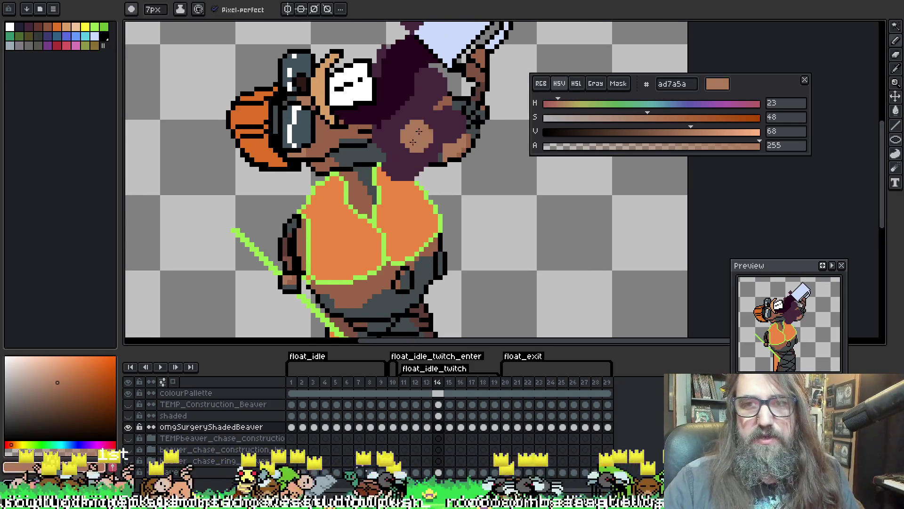
pyautogui.press('.')
# Select frame 15's skin areas and paint ad7a5a shading with the 7px pencil, then advance to frame 16.
pyautogui.press('w')
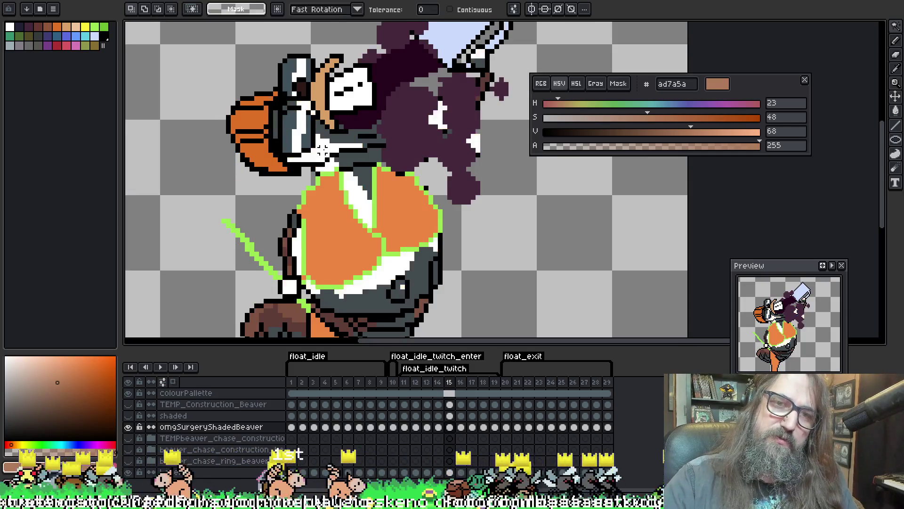
pyautogui.click(323, 149)
pyautogui.press('f')
pyautogui.press('b')
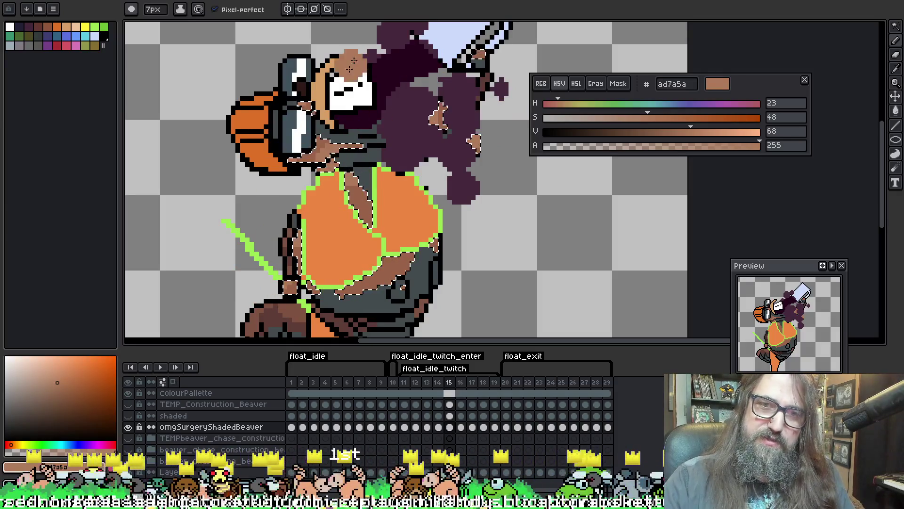
pyautogui.scroll(1, 349, 178)
pyautogui.scroll(-1, 312, 180)
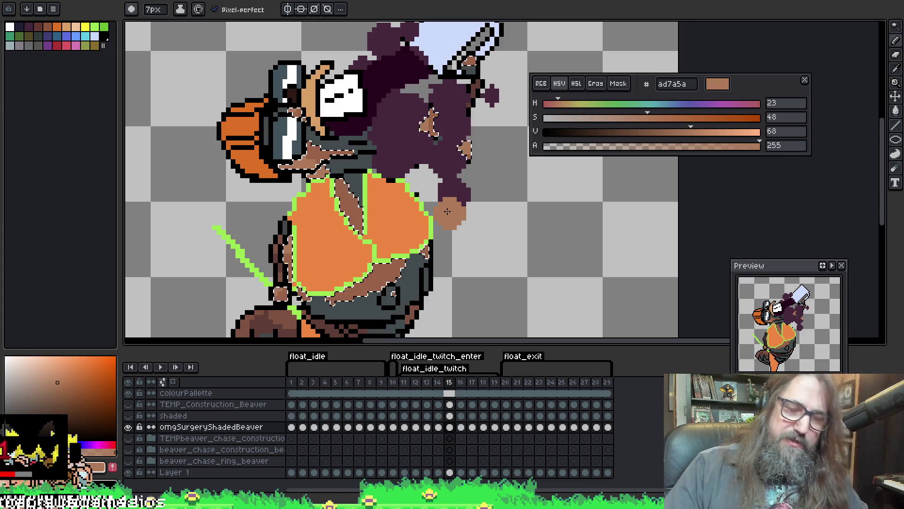
pyautogui.scroll(-1, 380, 122)
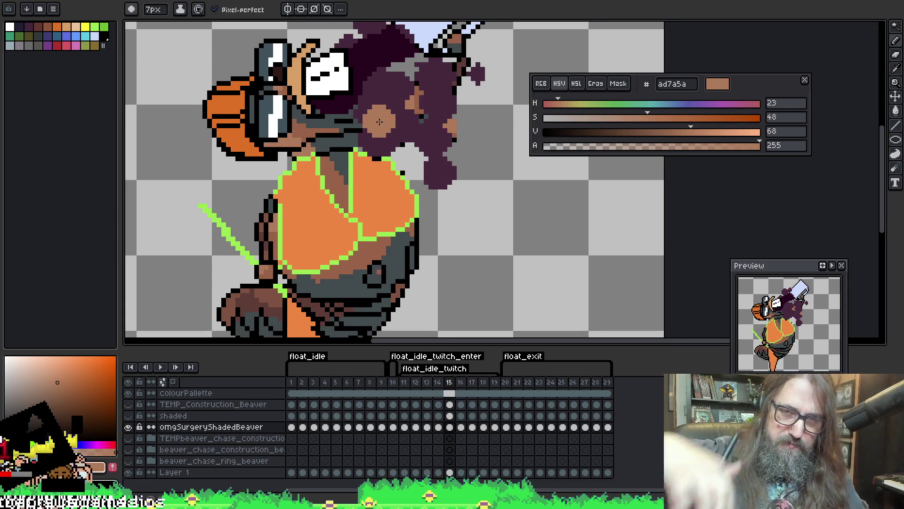
pyautogui.press('.')
pyautogui.press('w')
pyautogui.hscroll(-2, 311, 146)
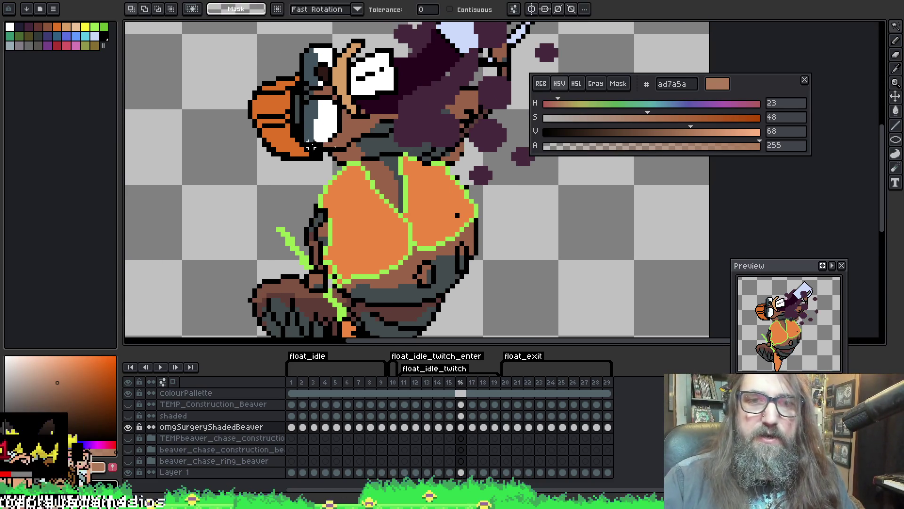
# Shade the wand-selected brown fur on frame 16 with the #ad7a5a brush.
pyautogui.click(362, 124)
pyautogui.press('b')
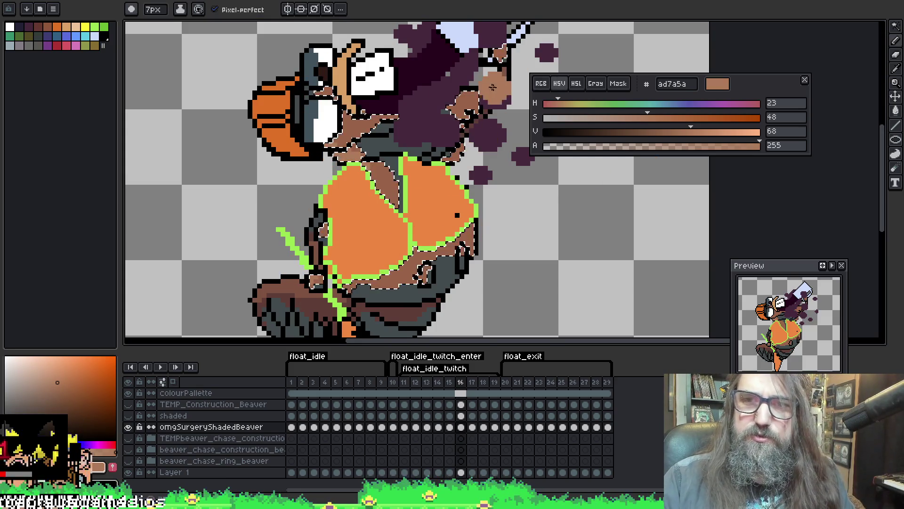
pyautogui.scroll(-2, 440, 90)
pyautogui.hscroll(2, 440, 91)
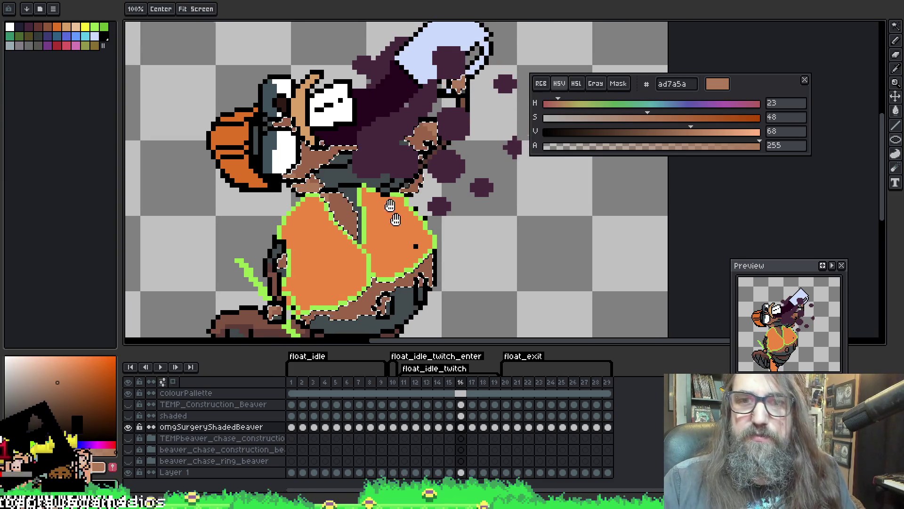
pyautogui.press('b')
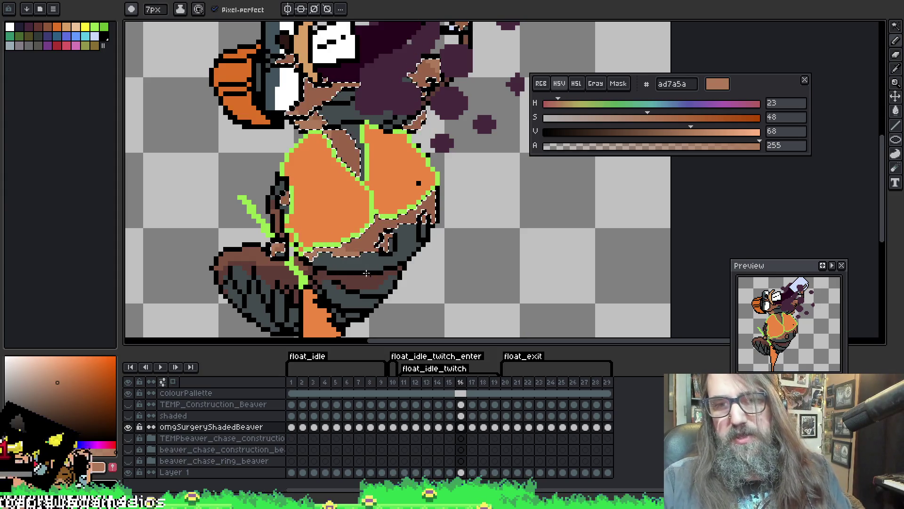
# Move to frame 17, save the animation file, and clear the selection.
pyautogui.hotkey('ctrl', 'Right')
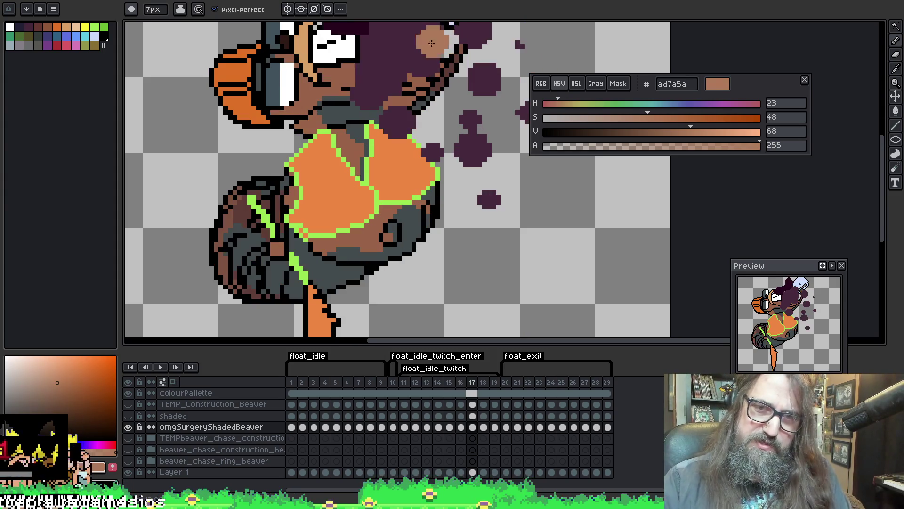
pyautogui.moveTo(359, 190); pyautogui.dragTo(406, 248)
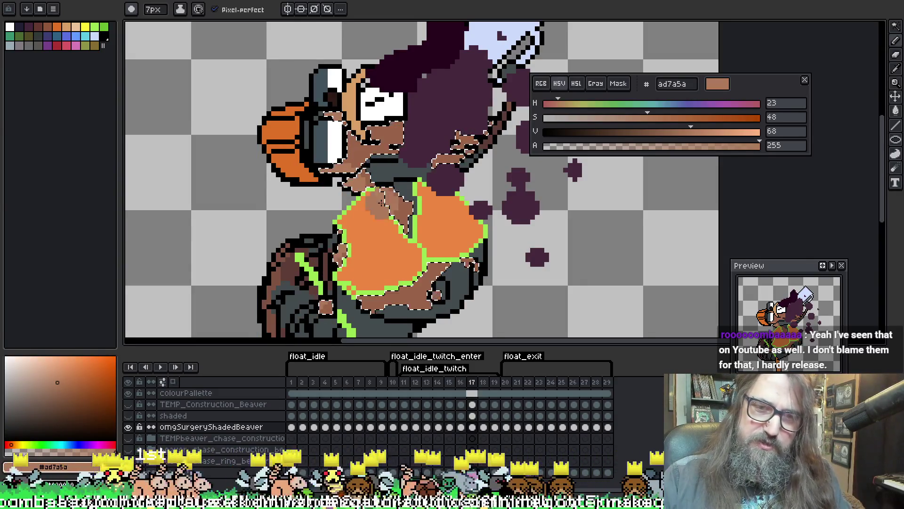
pyautogui.hotkey('ctrl', 's')
pyautogui.hotkey('ctrl', 's')
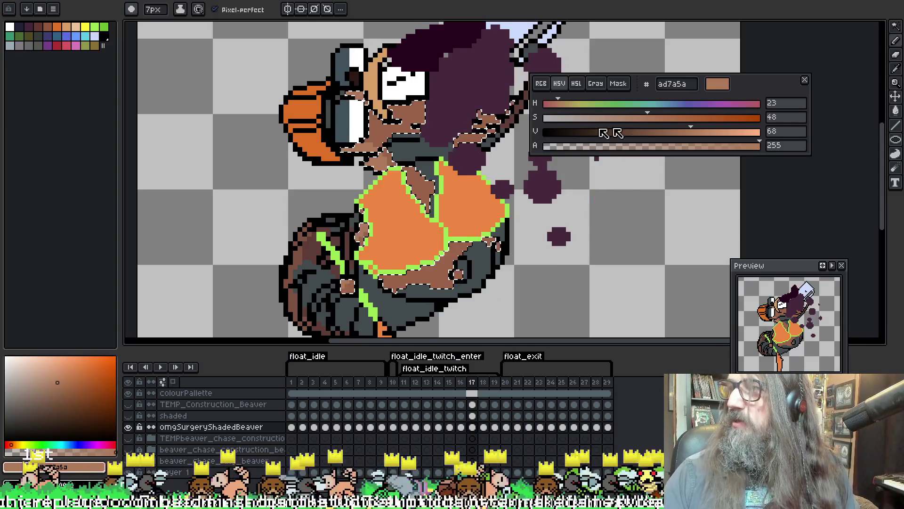
pyautogui.press('w')
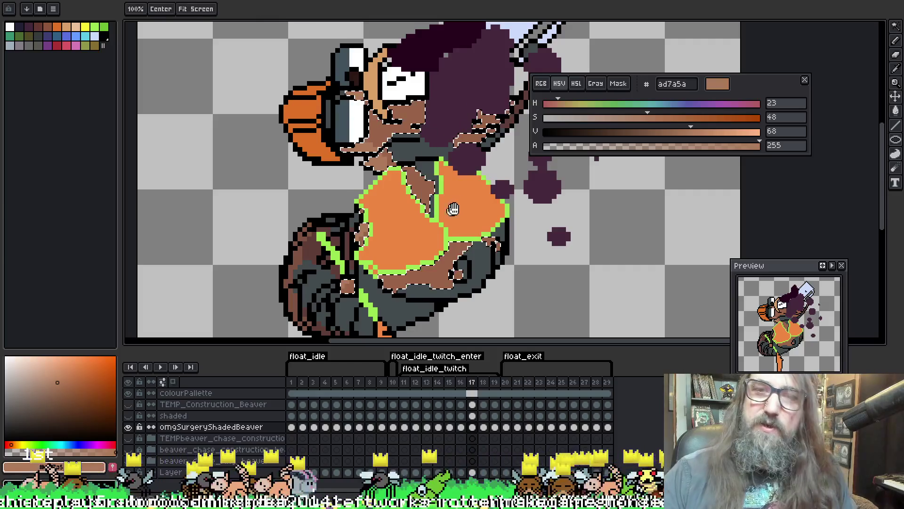
pyautogui.moveTo(429, 106); pyautogui.dragTo(403, 102)
pyautogui.hotkey('ctrl', 'd')
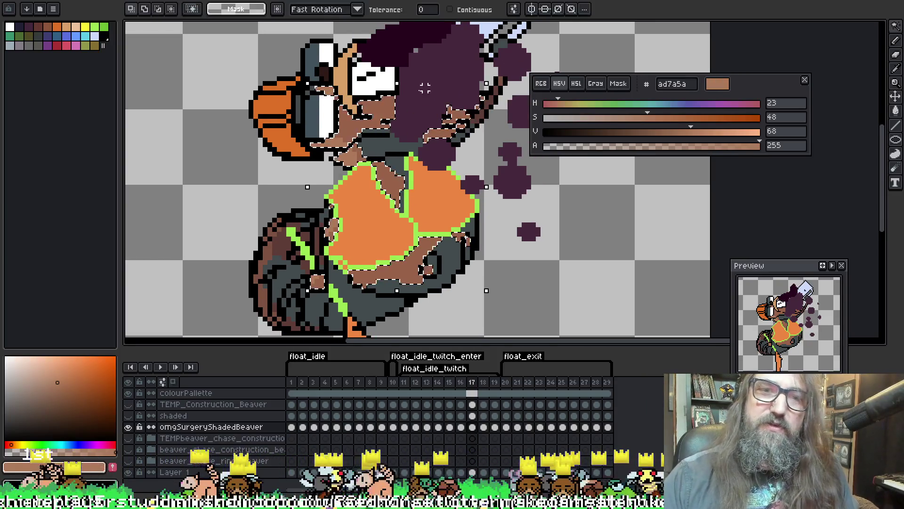
# Select and shade the brown skin on frames 18 and 19, including the lower body.
pyautogui.press('.')
pyautogui.click(345, 135)
pyautogui.press('b')
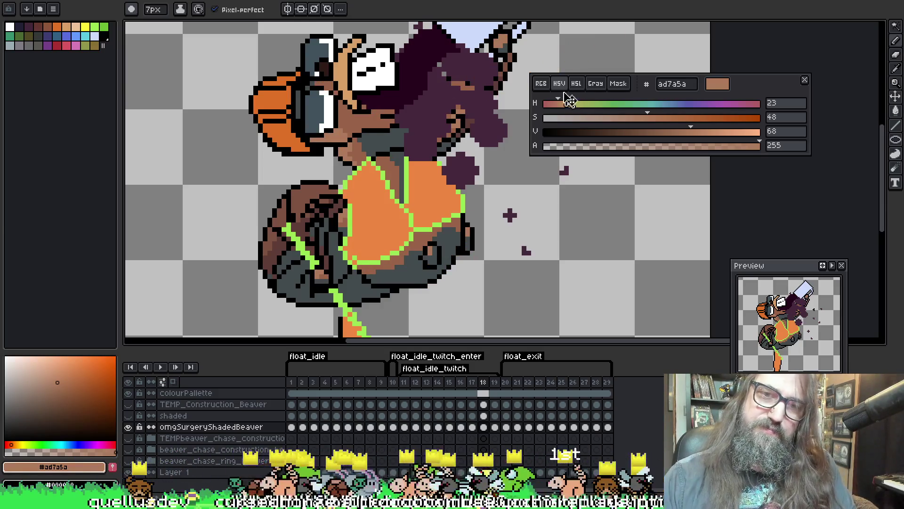
pyautogui.press('.')
pyautogui.press('w')
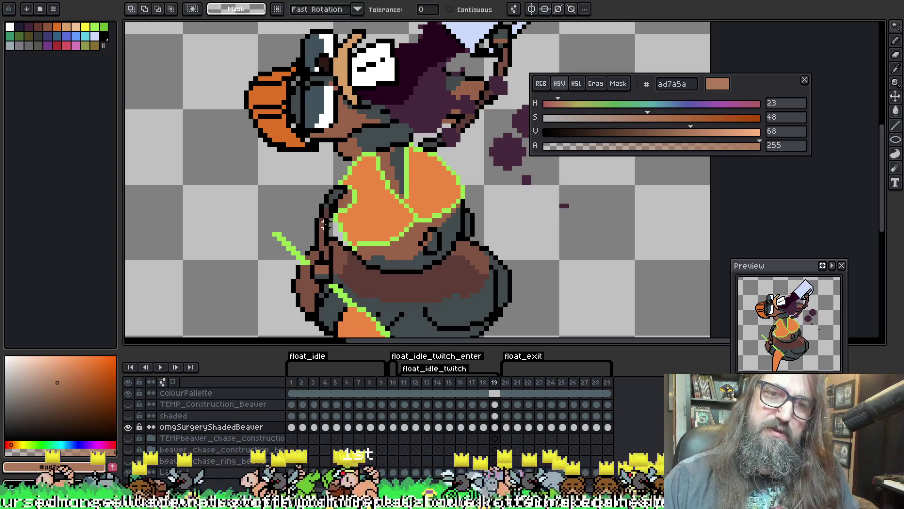
pyautogui.click(345, 125)
pyautogui.press('b')
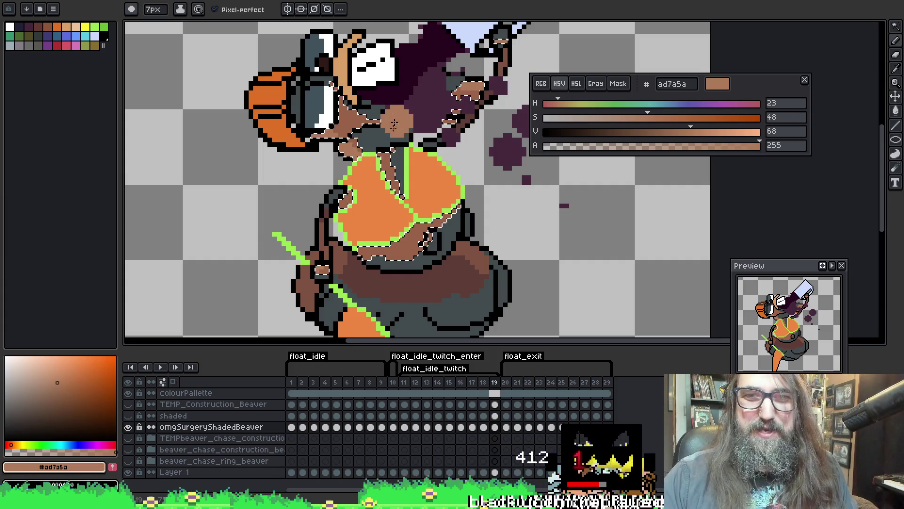
pyautogui.moveTo(337, 190); pyautogui.dragTo(332, 181)
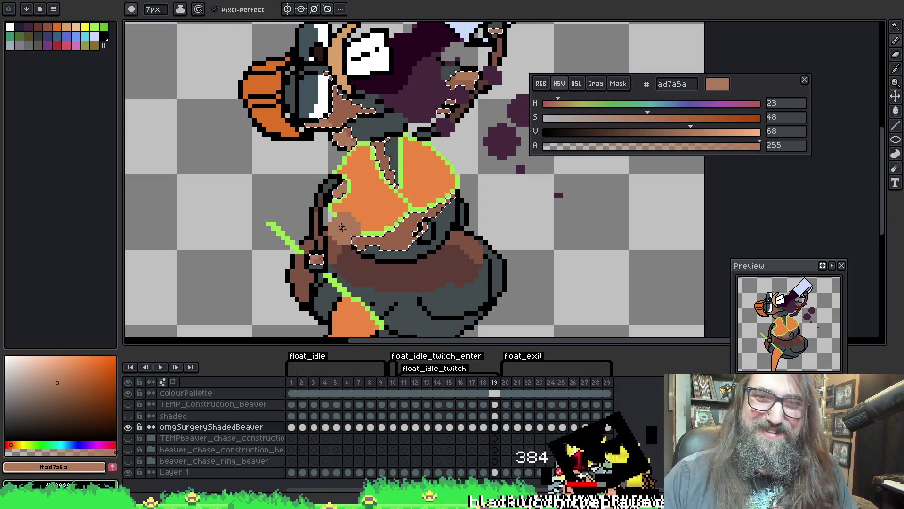
pyautogui.moveTo(457, 247); pyautogui.dragTo(468, 238)
# Shade frame 20's light-brown skin selection in #ad7a5a, then advance to frame 21.
pyautogui.press('Right')
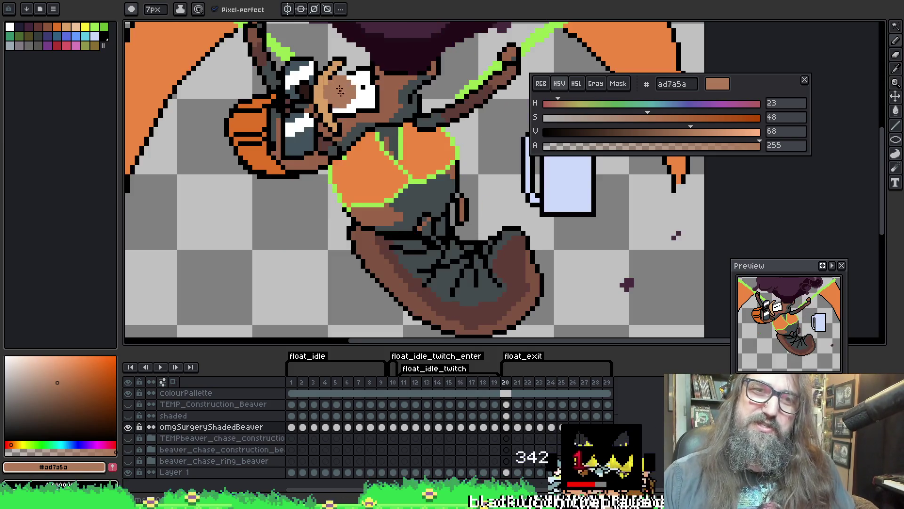
pyautogui.moveTo(612, 52); pyautogui.dragTo(616, 62)
pyautogui.press('w')
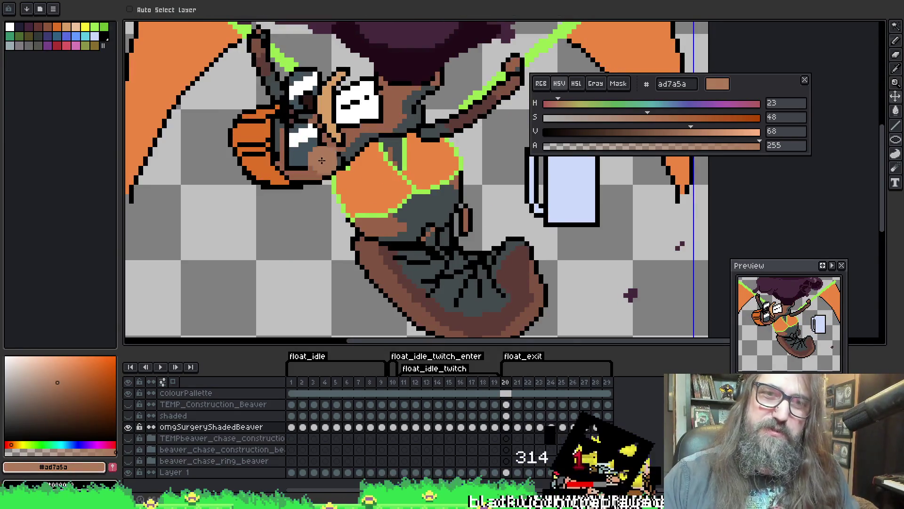
pyautogui.click(391, 228)
pyautogui.press('b')
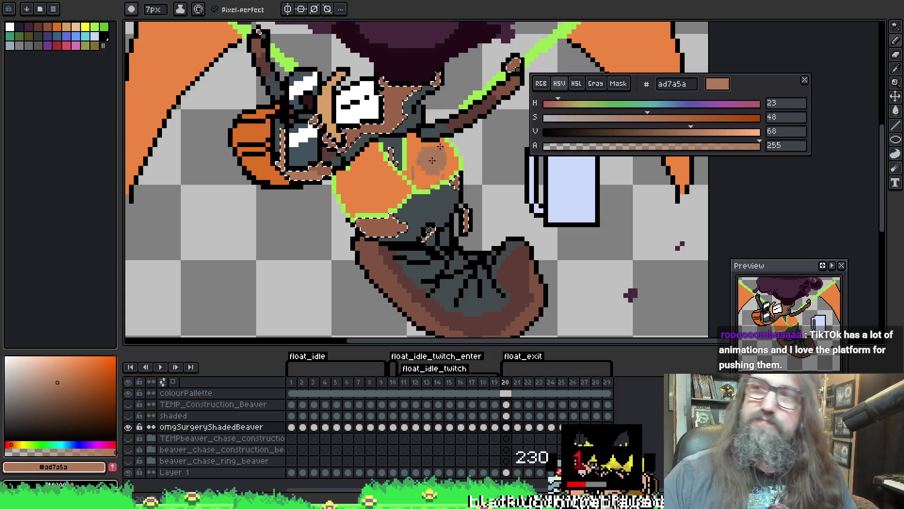
pyautogui.moveTo(484, 182); pyautogui.dragTo(496, 166)
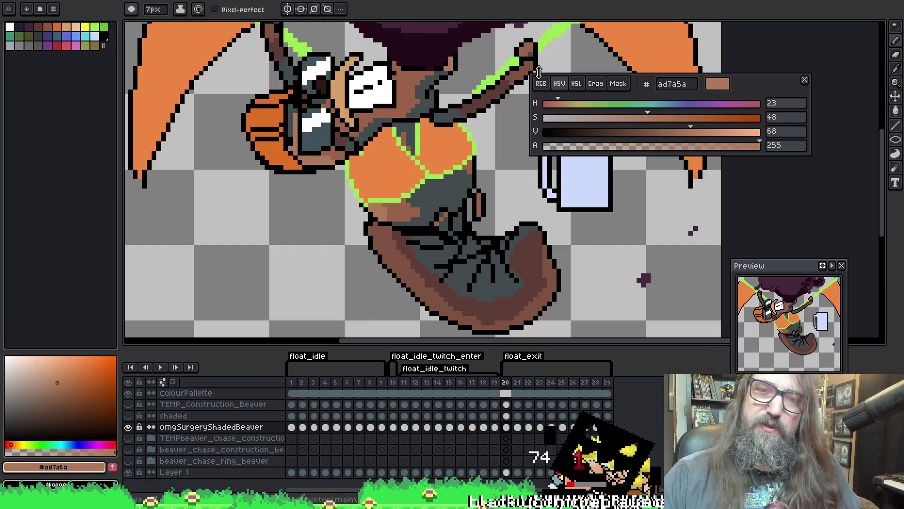
pyautogui.press('.')
# Paint frame 21's skin and compare it with the neighbouring frame.
pyautogui.press('w')
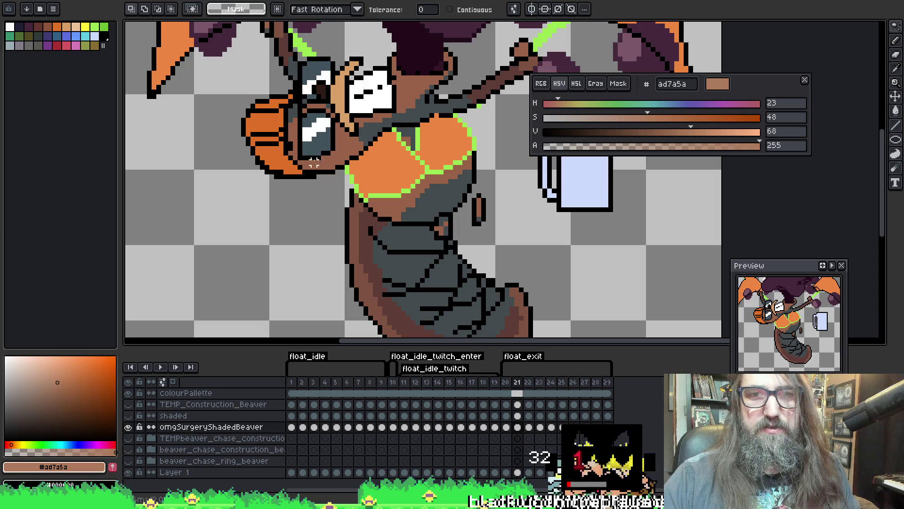
pyautogui.press('p')
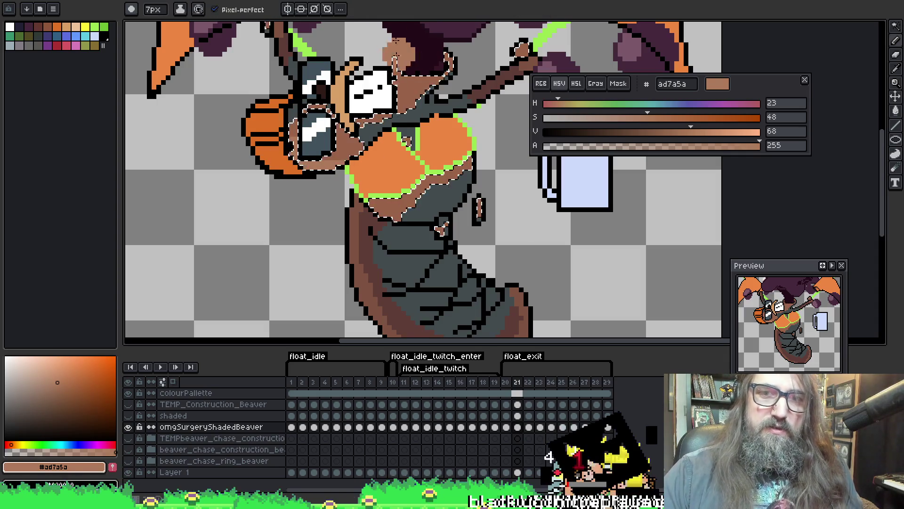
pyautogui.press(',')
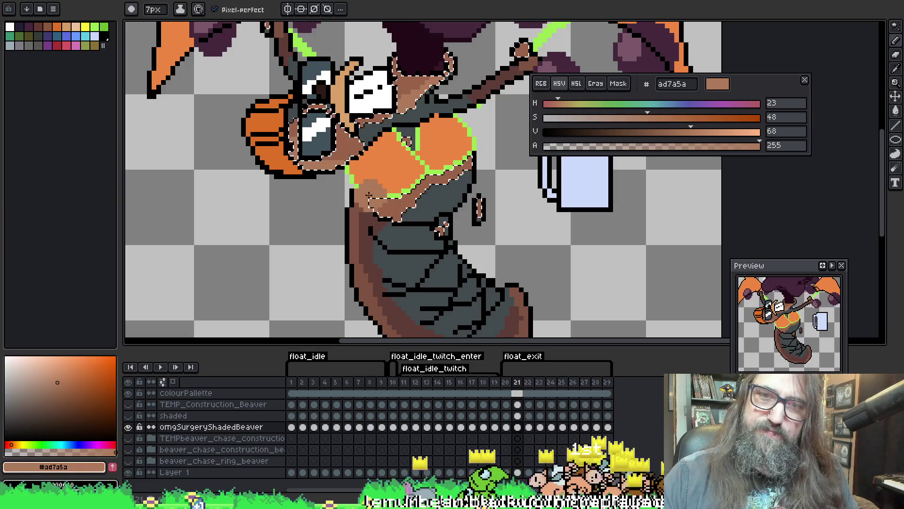
pyautogui.press('.')
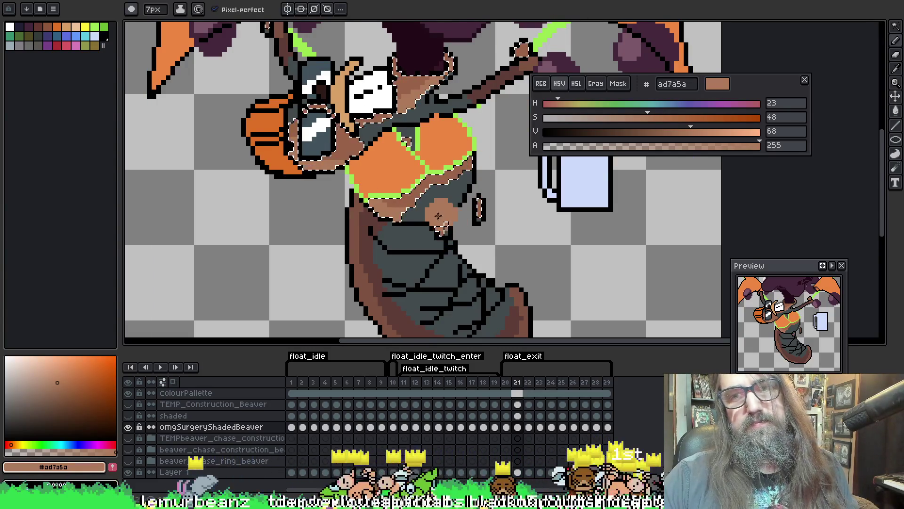
pyautogui.hotkey('ctrl', 'd')
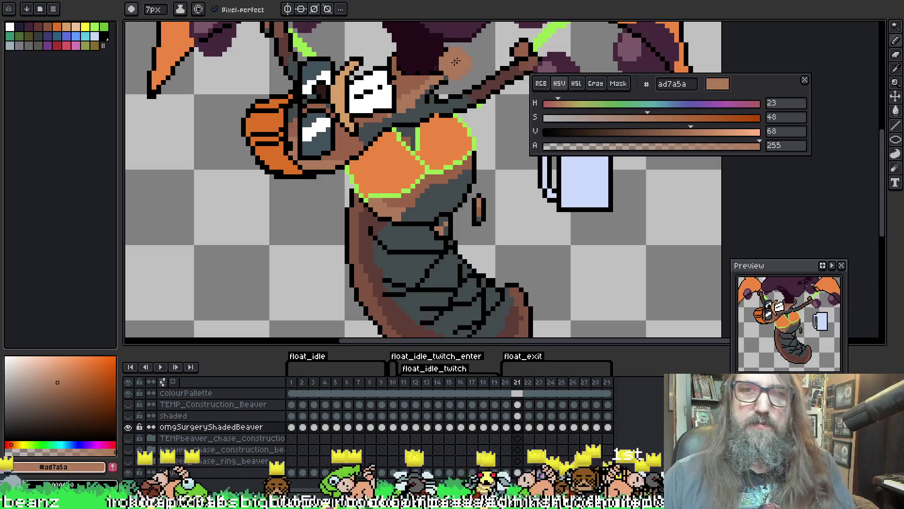
pyautogui.hotkey('ctrl', 'z')
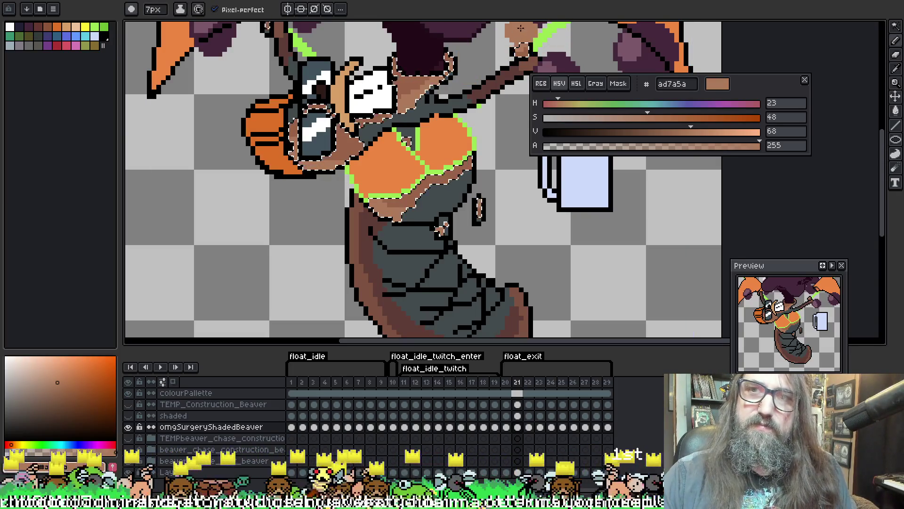
# Shade the brown face and torso areas on frame 22 within the reselected skin.
pyautogui.press('Right')
pyautogui.hotkey('ctrl', 'd')
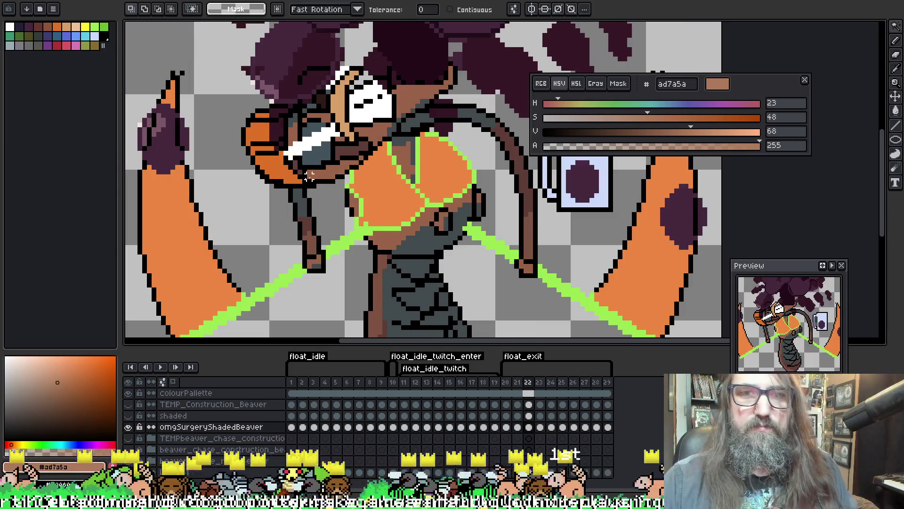
pyautogui.hotkey('ctrl', 'shift', 'd')
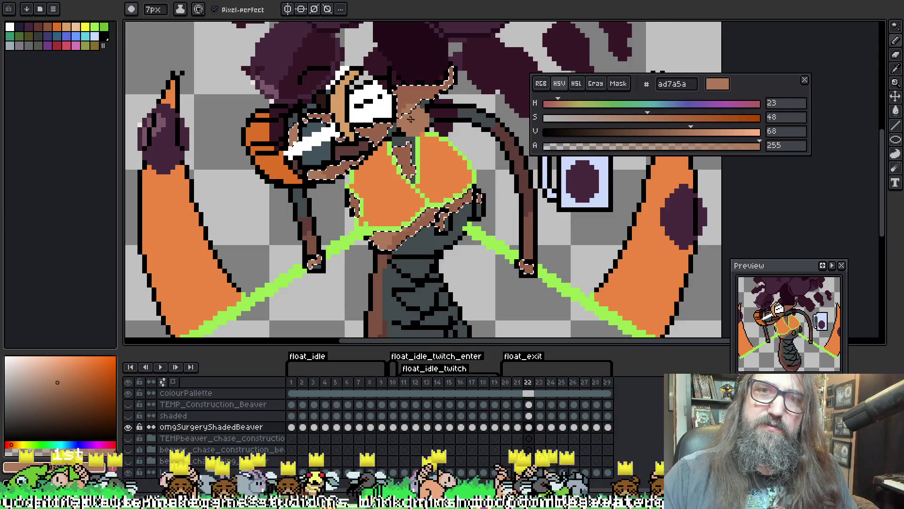
pyautogui.hotkey('ctrl', 'd')
# Select and shade frame 23's brown skin, deselect, and advance to frame 24.
pyautogui.press('.')
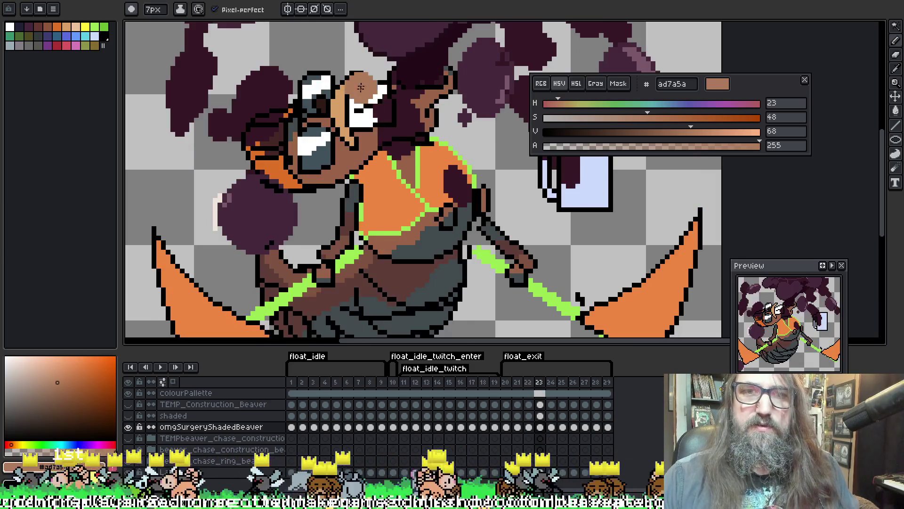
pyautogui.press('w')
pyautogui.click(323, 175)
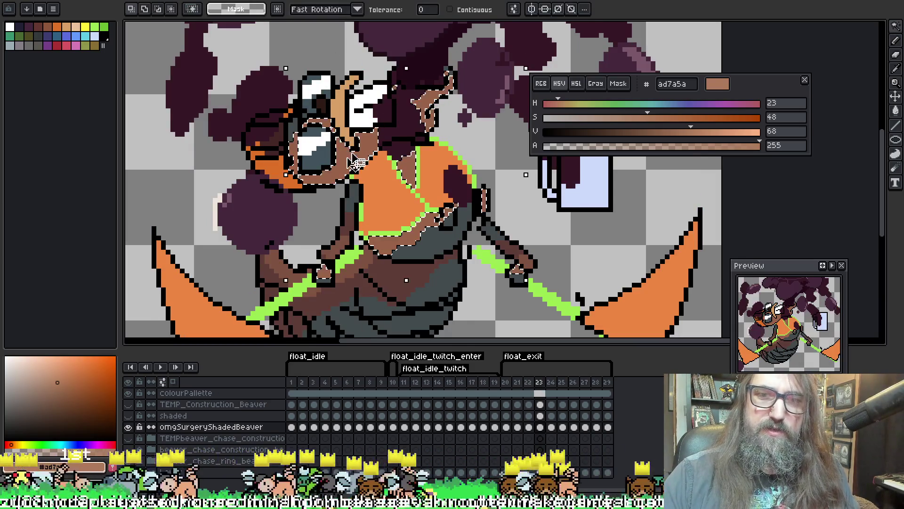
pyautogui.press('b')
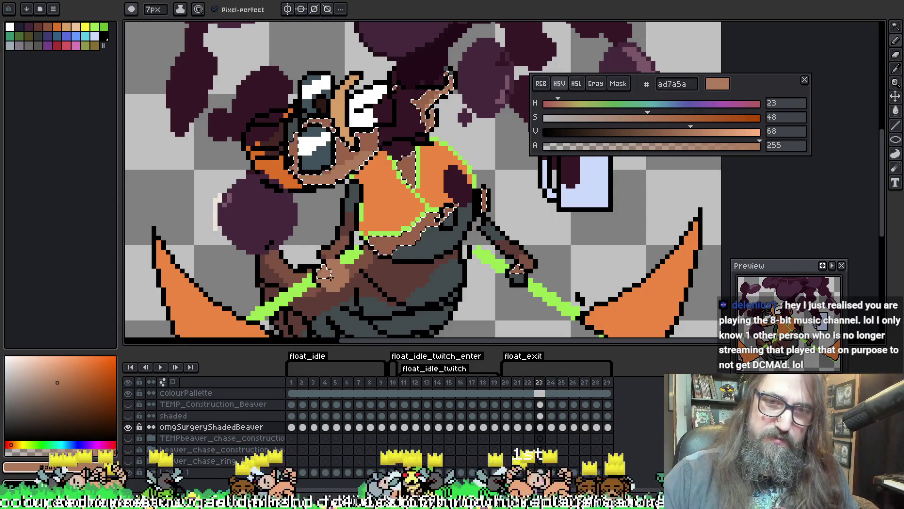
pyautogui.hotkey('ctrl', 'd')
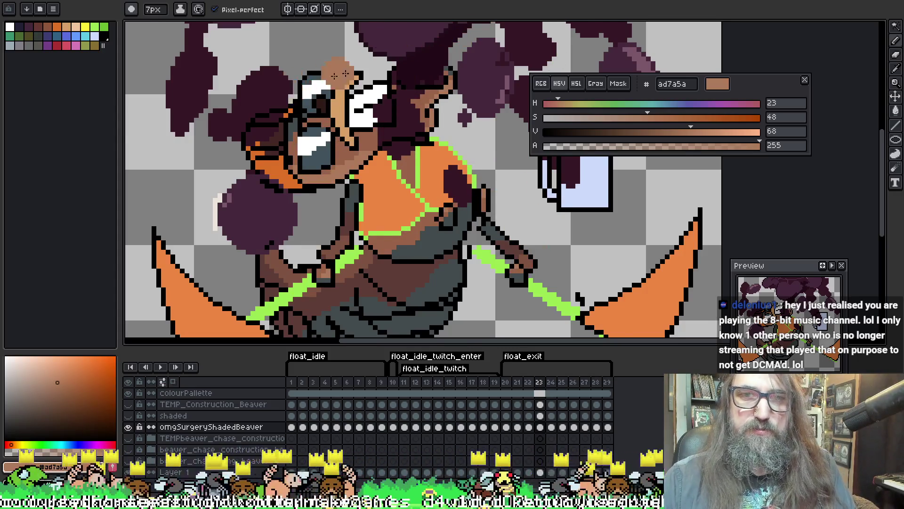
pyautogui.press('Right')
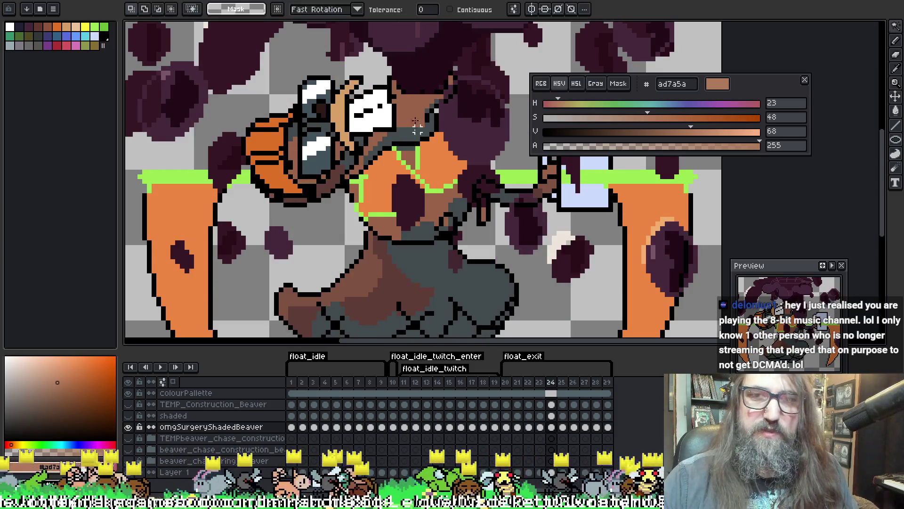
# Shade frame 24's head, then its lower-body brown area, in #ad7a5a.
pyautogui.click(425, 77)
pyautogui.hotkey('ctrl', 'shift', 'd')
pyautogui.click(384, 84)
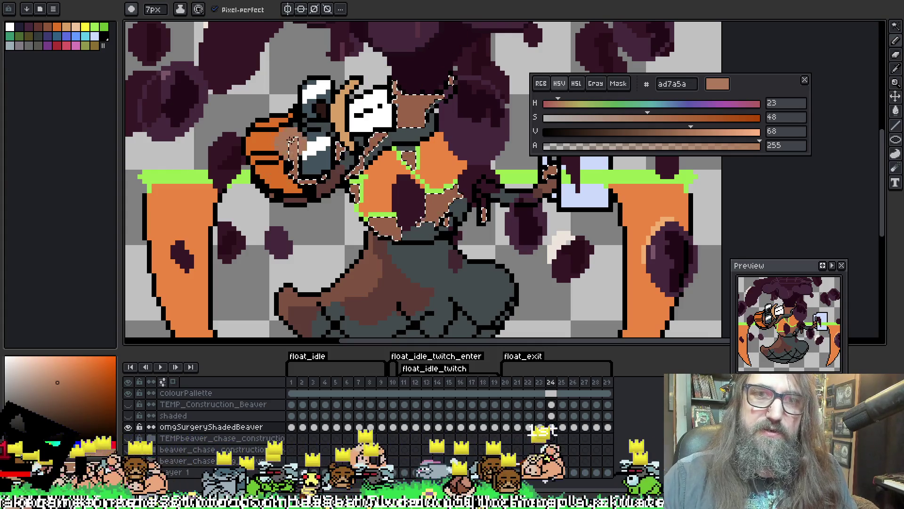
pyautogui.moveTo(532, 214)
pyautogui.mouseDown()
pyautogui.moveTo(537, 170)
pyautogui.moveTo(536, 178)
pyautogui.moveTo(561, 151)
pyautogui.moveTo(555, 145)
pyautogui.mouseUp()
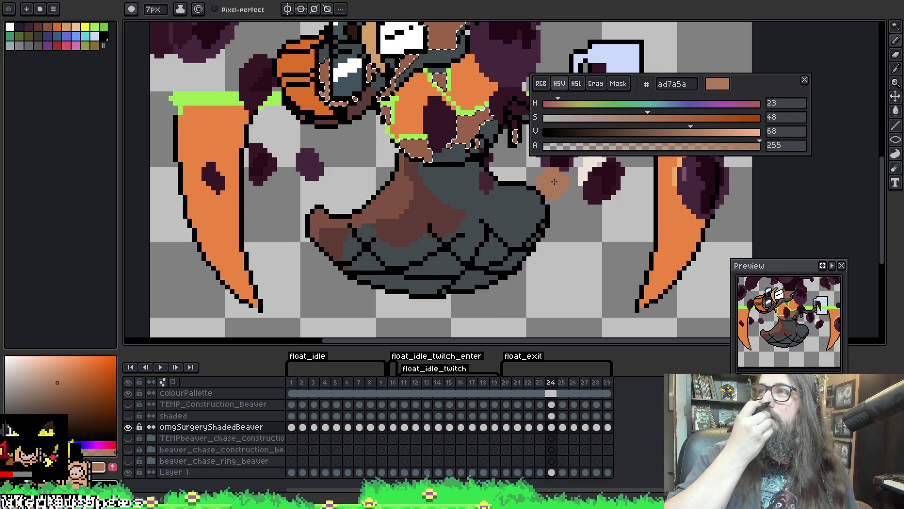
pyautogui.hotkey('ctrl', 'd')
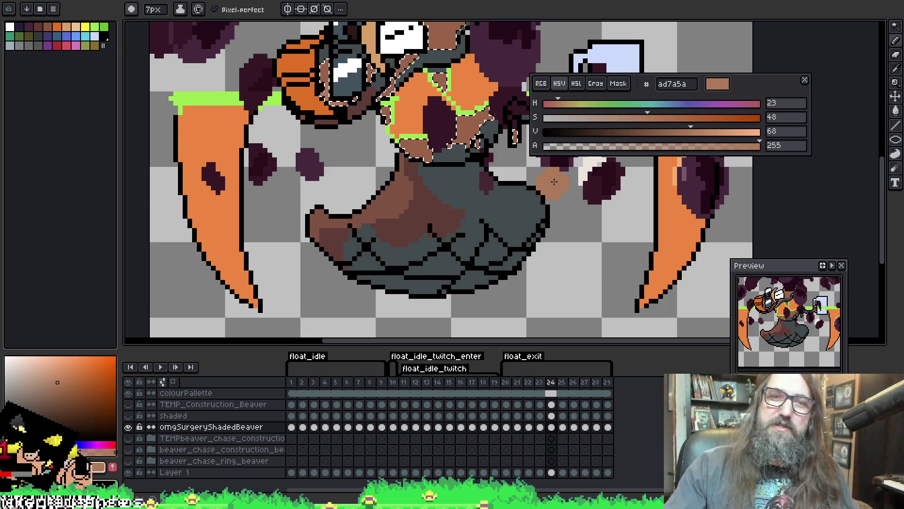
pyautogui.moveTo(440, 236); pyautogui.dragTo(422, 251)
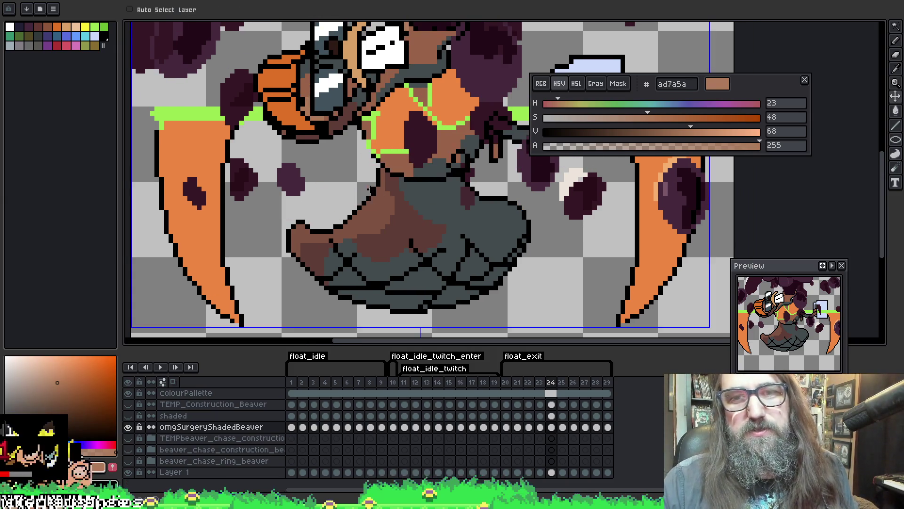
pyautogui.press('w')
pyautogui.click(306, 235)
pyautogui.press('b')
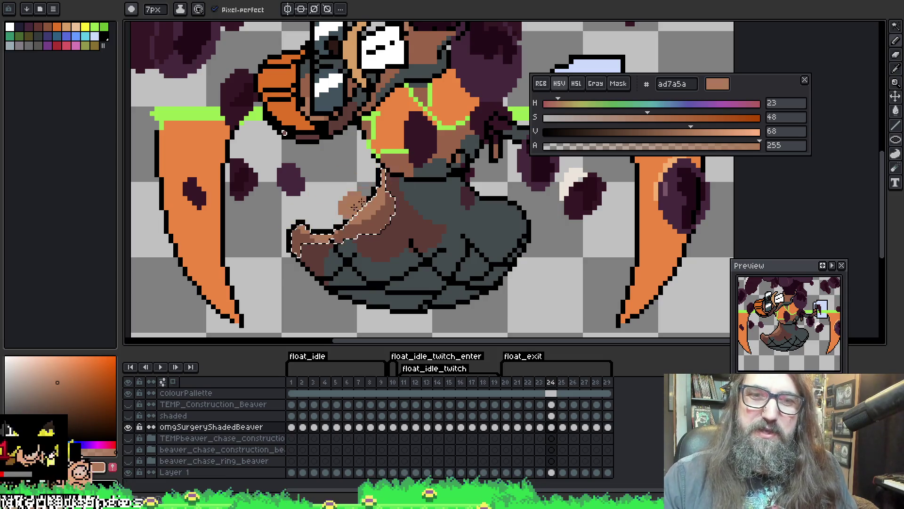
# Go to frame 25 and zoom in on the beaver's legs and lower body.
pyautogui.press('.')
pyautogui.moveTo(404, 195); pyautogui.dragTo(359, 146)
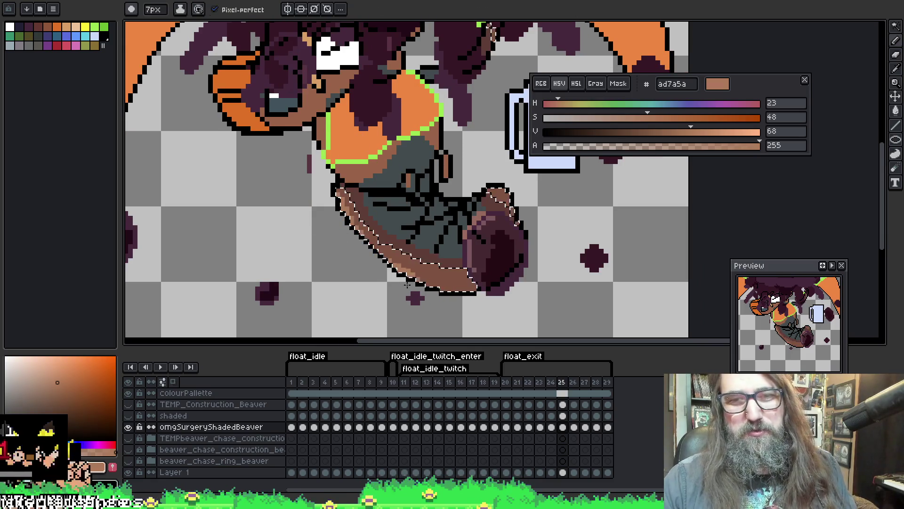
pyautogui.moveTo(408, 284); pyautogui.dragTo(370, 214)
pyautogui.press('ctrl')
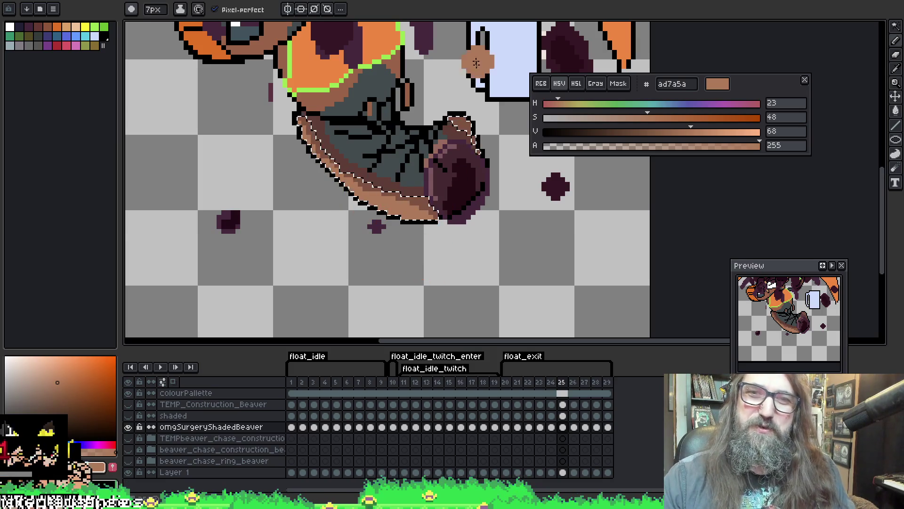
pyautogui.scroll(5, 476, 63)
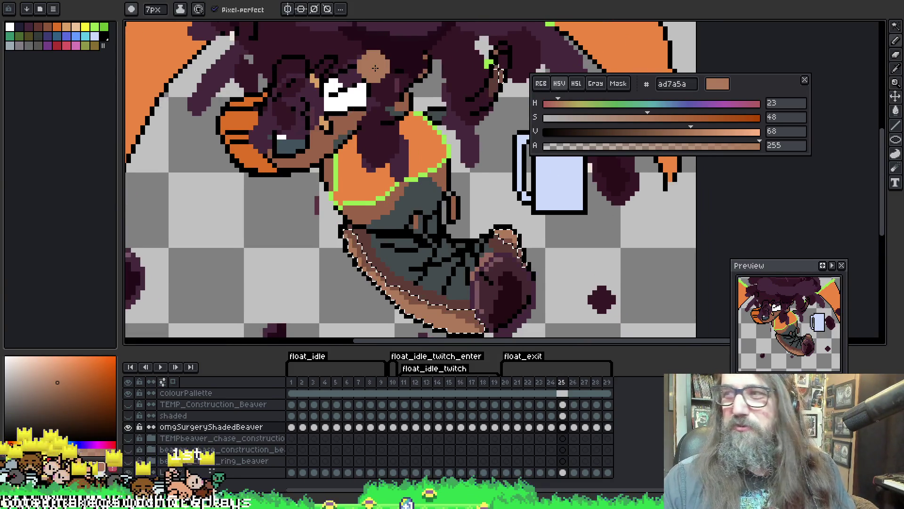
pyautogui.scroll(2, 376, 68)
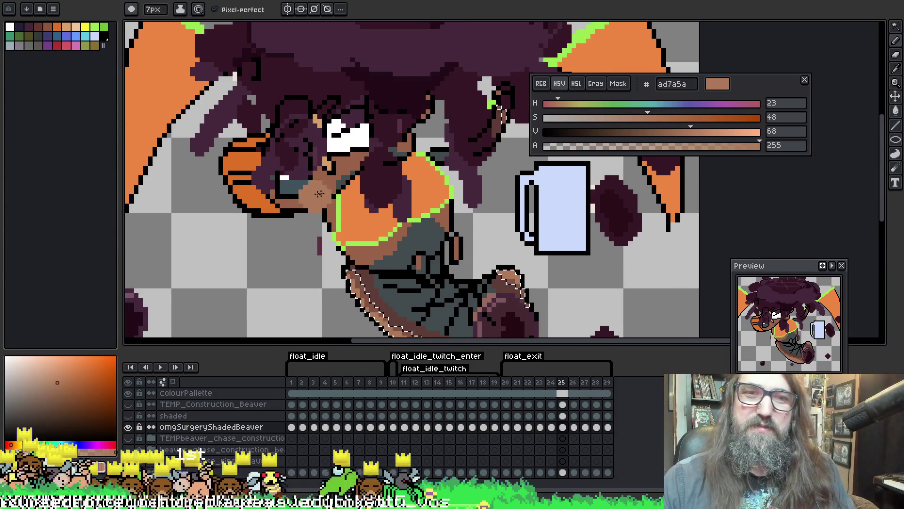
# Select frame 25's brown skin and pencil #ad7a5a over head and torso, then reach frame 26.
pyautogui.press('w')
pyautogui.click(418, 82)
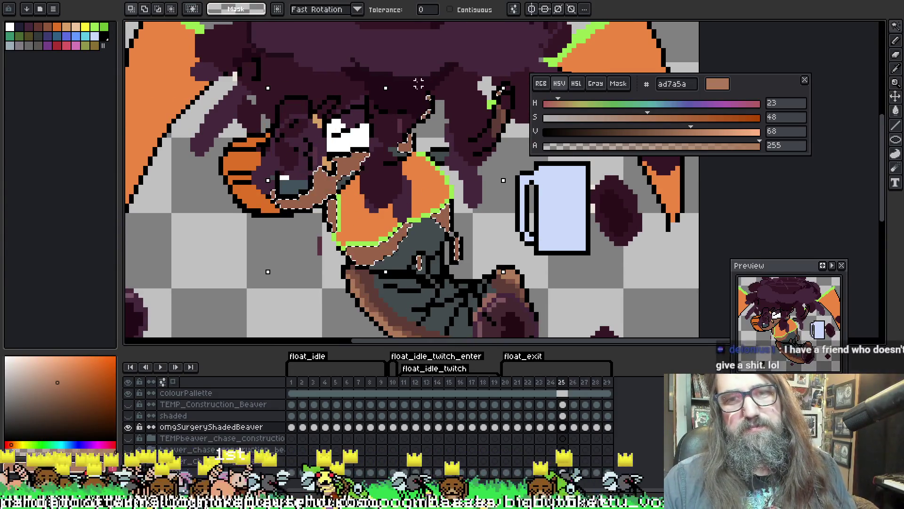
pyautogui.scroll(-5, 377, 82)
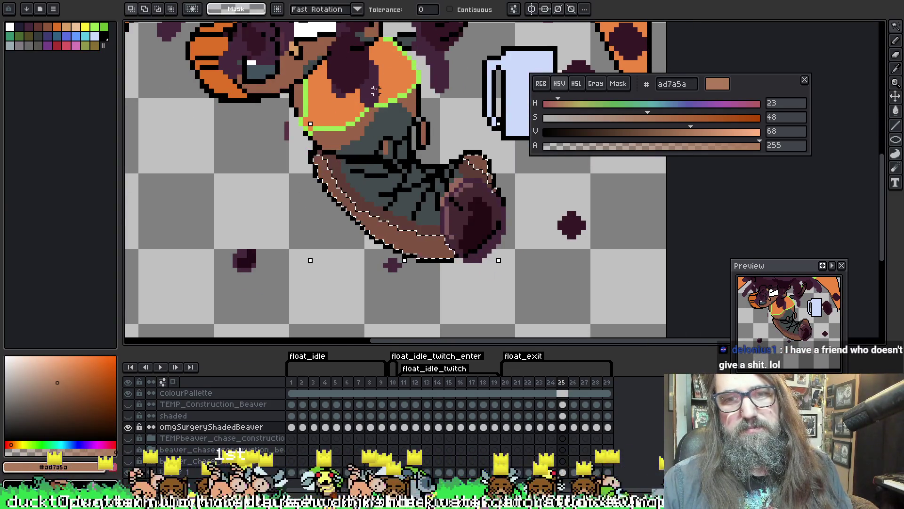
pyautogui.scroll(2, 352, 121)
pyautogui.press('b')
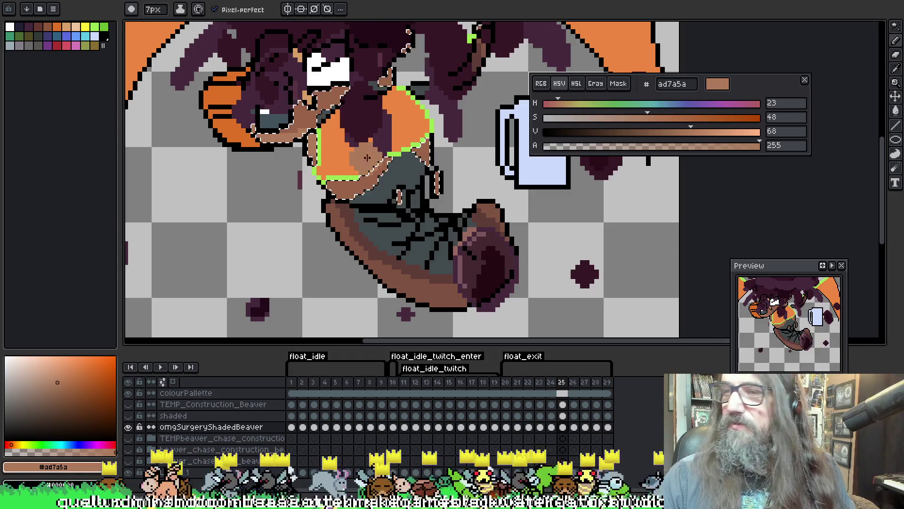
pyautogui.moveTo(344, 122); pyautogui.dragTo(370, 156)
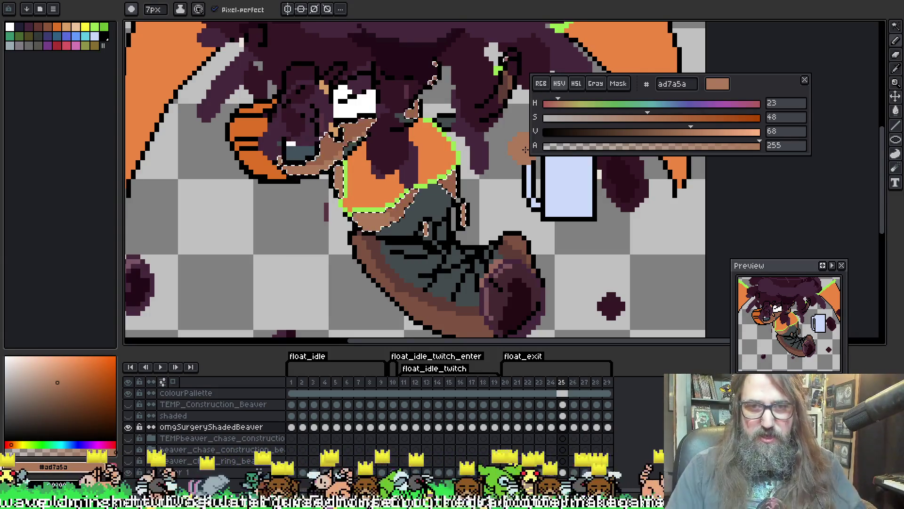
pyautogui.moveTo(445, 119); pyautogui.dragTo(443, 135)
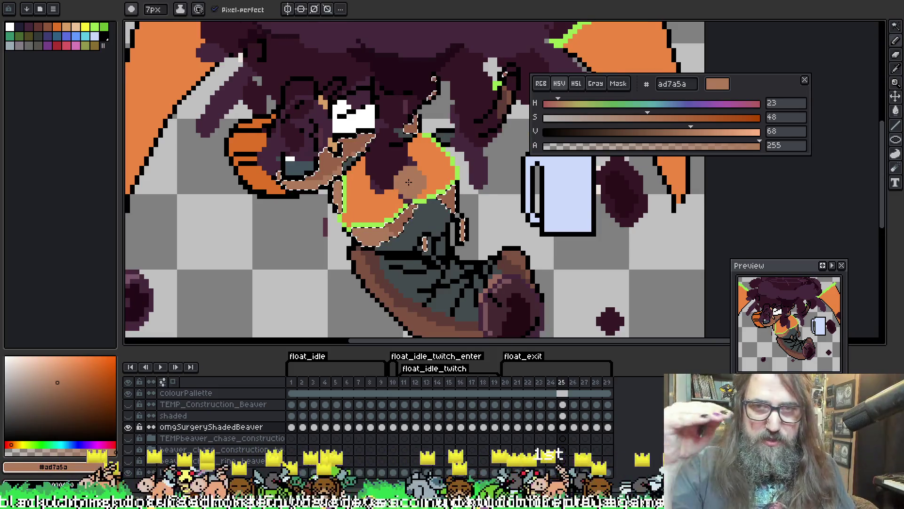
pyautogui.press('Right')
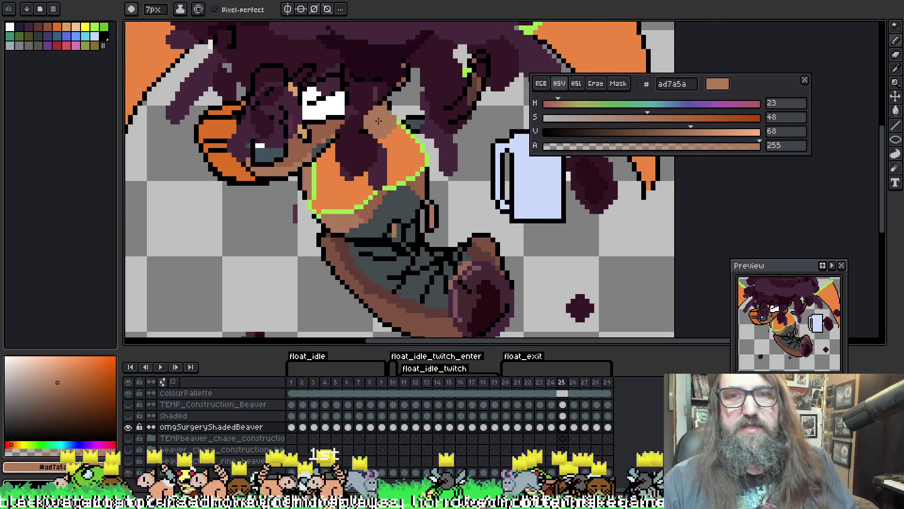
# Magic Wand frame 26's brown skin and pencil #ad7a5a shading over the face and chest.
pyautogui.press('w')
pyautogui.click(338, 115)
pyautogui.press('b')
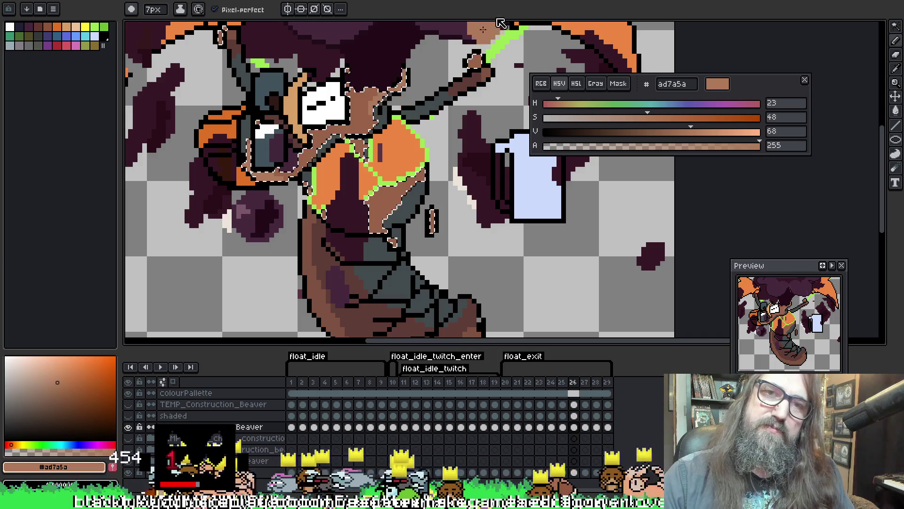
pyautogui.scroll(1, 215, 42)
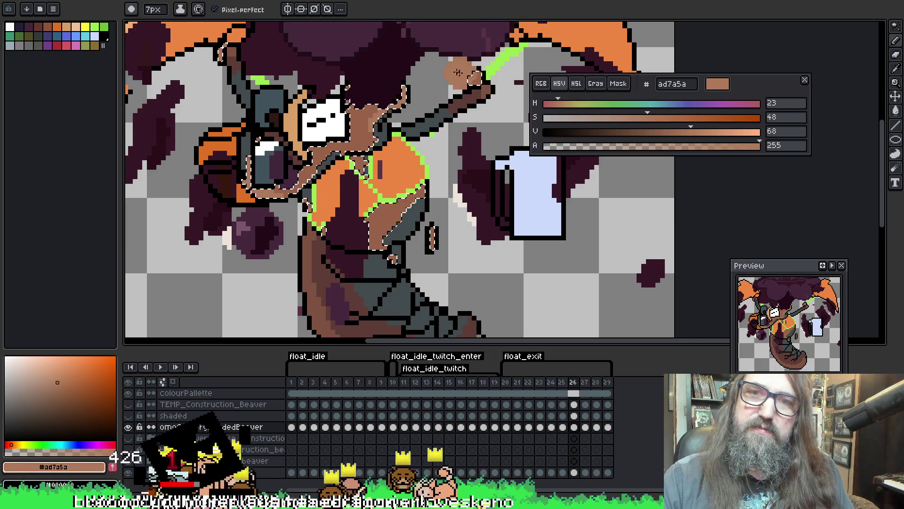
pyautogui.press('space')
pyautogui.moveTo(448, 108); pyautogui.dragTo(461, 63)
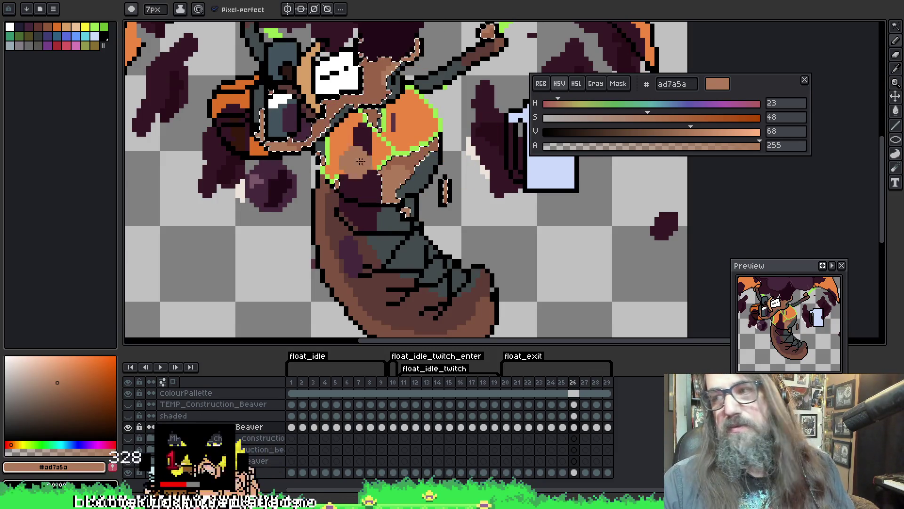
pyautogui.moveTo(360, 161); pyautogui.dragTo(366, 166)
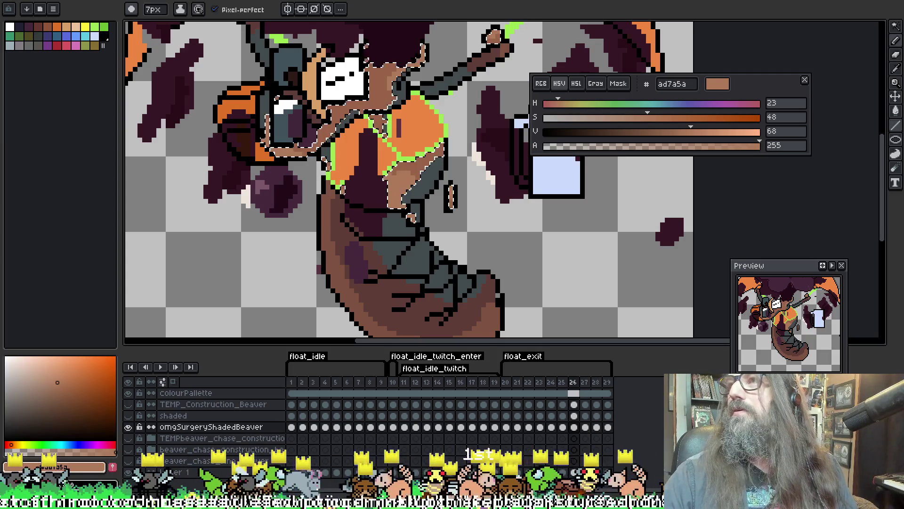
pyautogui.scroll(-3, 409, 182)
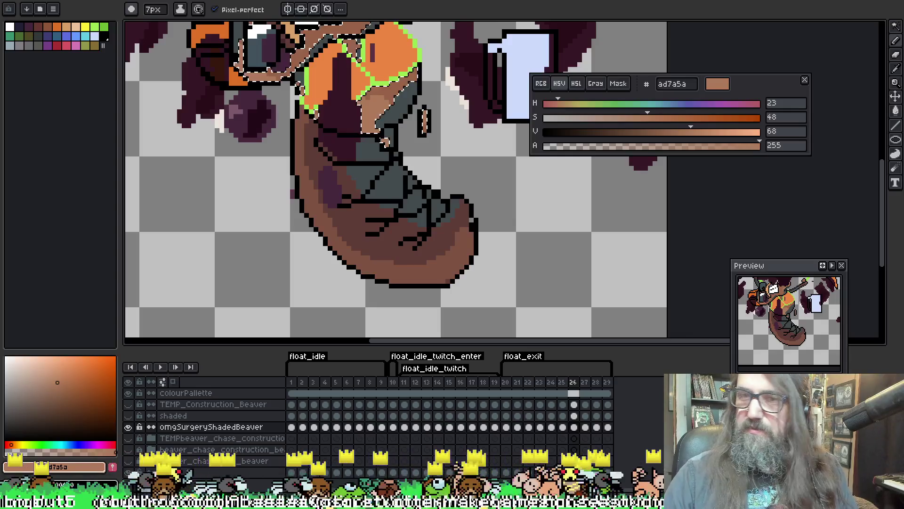
pyautogui.scroll(1, 466, 227)
pyautogui.scroll(5, 349, 305)
pyautogui.press('.')
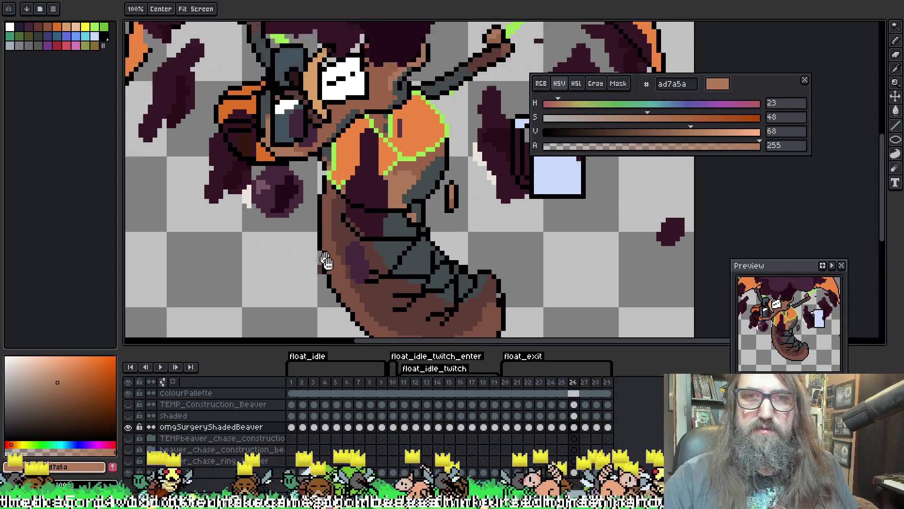
# Select and shade the brown skin on frame 27, focusing on the chest.
pyautogui.press('w')
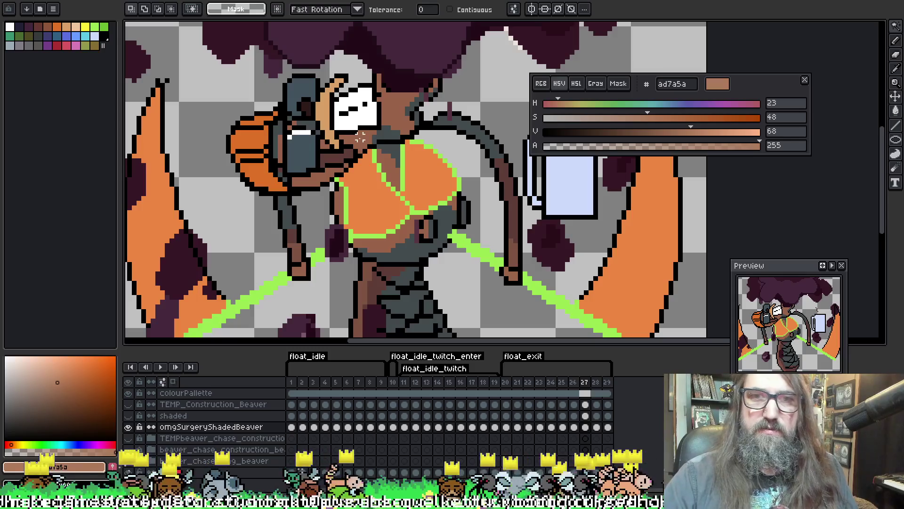
pyautogui.click(360, 136)
pyautogui.press('b')
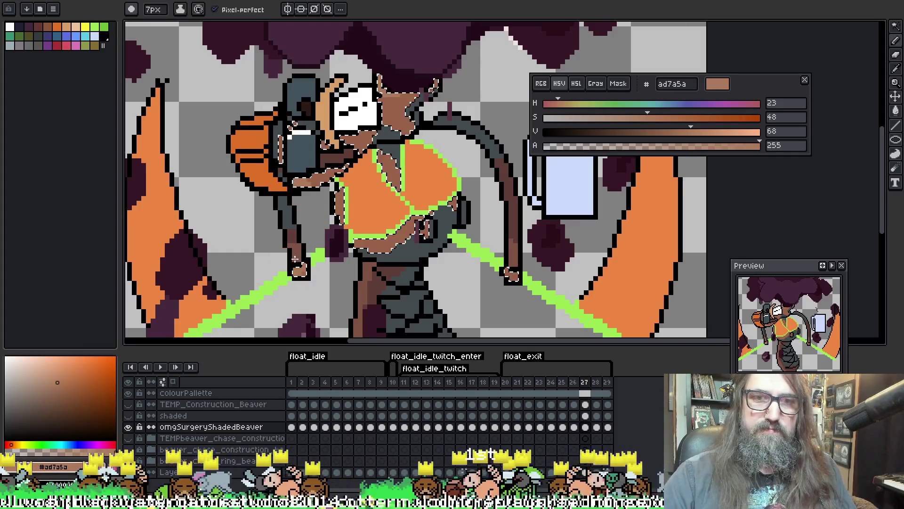
pyautogui.moveTo(495, 226); pyautogui.dragTo(470, 197)
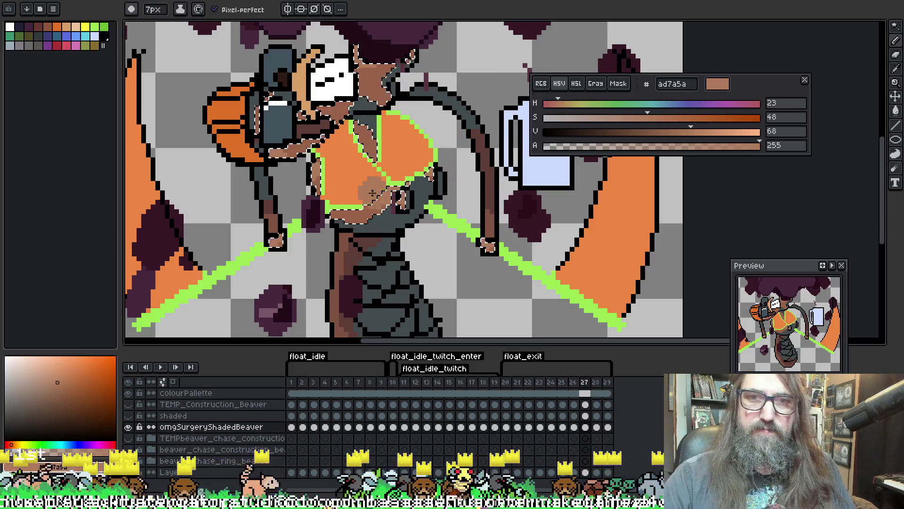
pyautogui.scroll(-3, 354, 225)
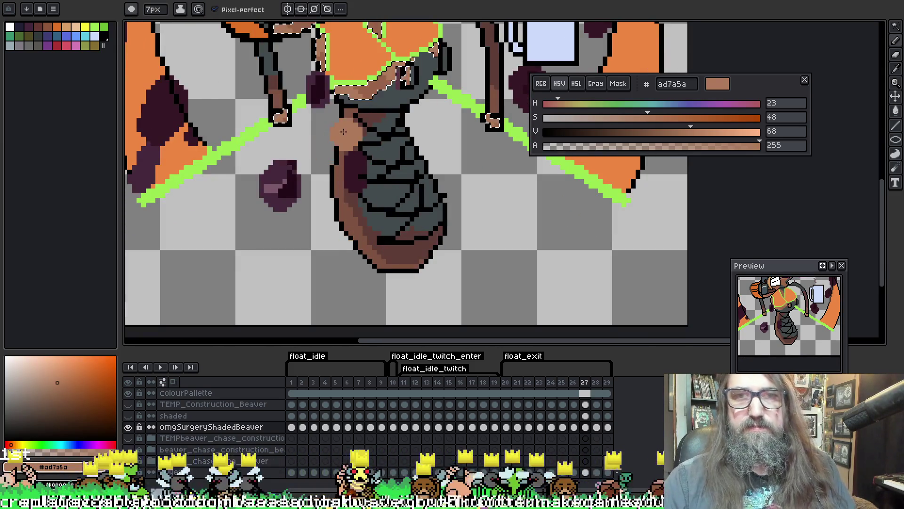
pyautogui.scroll(3, 417, 126)
# Select and shade the brown fur on frame 28's head and chest.
pyautogui.press('Right')
pyautogui.press('w')
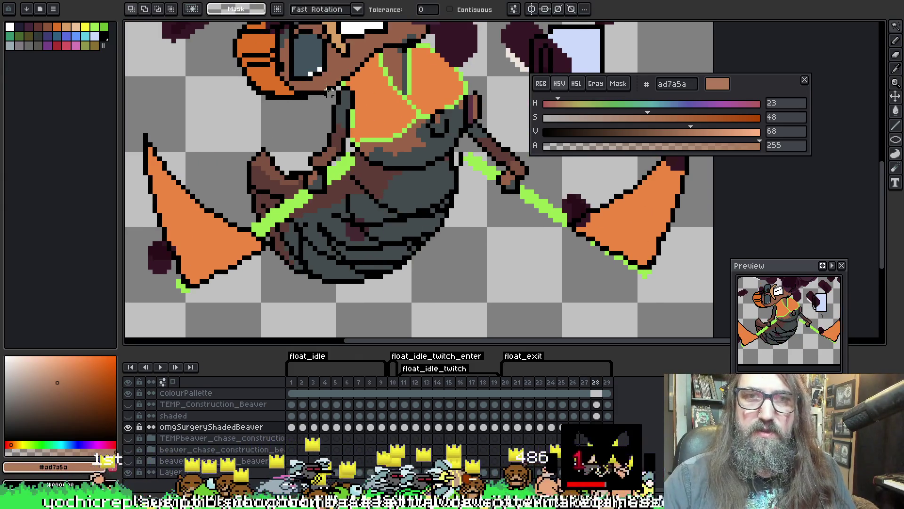
pyautogui.click(331, 92)
pyautogui.moveTo(261, 91); pyautogui.dragTo(261, 126)
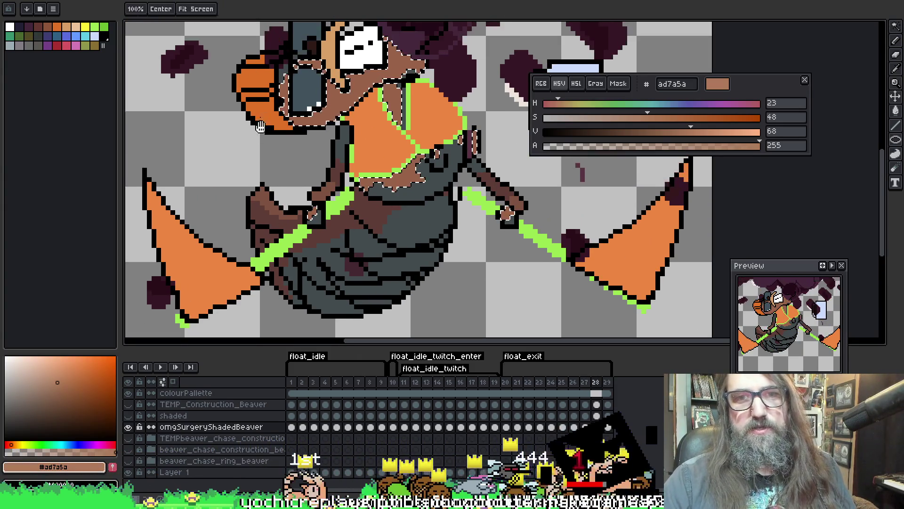
pyautogui.press('b')
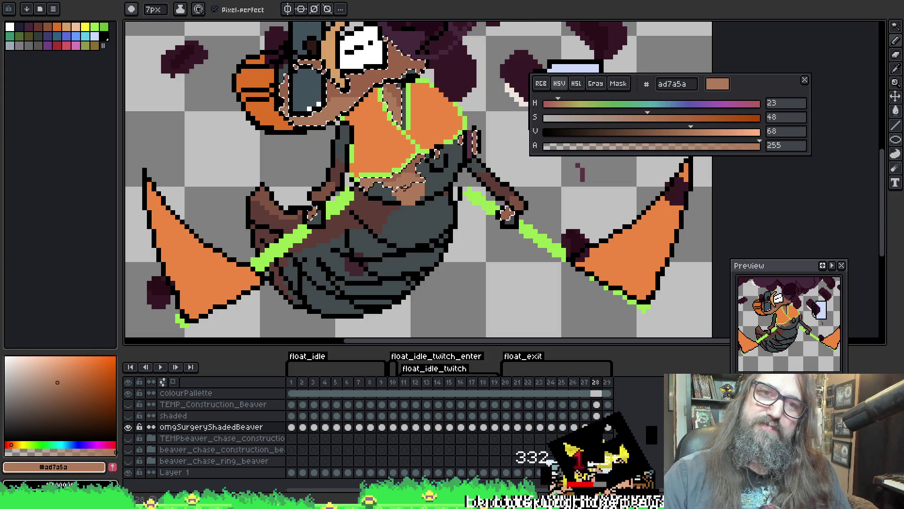
pyautogui.moveTo(389, 103)
pyautogui.mouseDown()
pyautogui.moveTo(408, 113)
pyautogui.moveTo(406, 132)
pyautogui.moveTo(395, 128)
pyautogui.mouseUp()
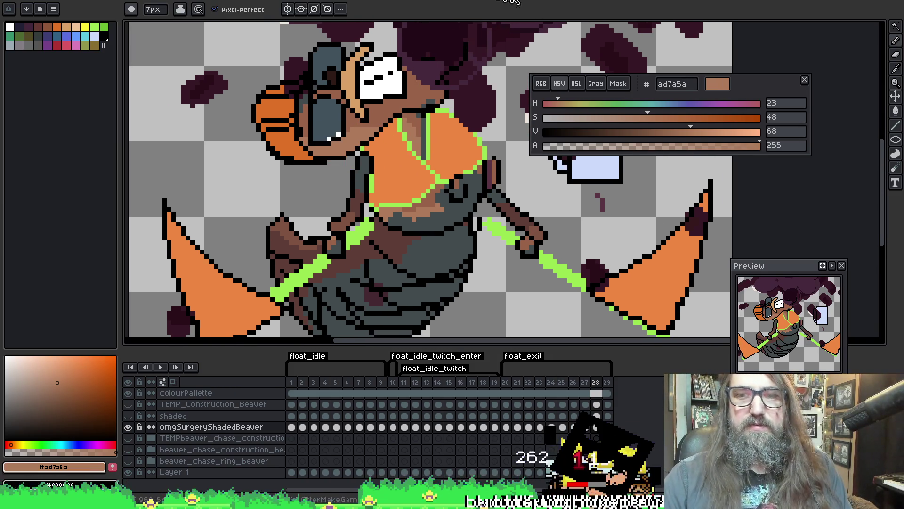
# Shade frame 29's brown skin, then play the animation with the whole sprite in view.
pyautogui.press('Right')
pyautogui.press('w')
pyautogui.click(318, 152)
pyautogui.press('f')
pyautogui.press('b')
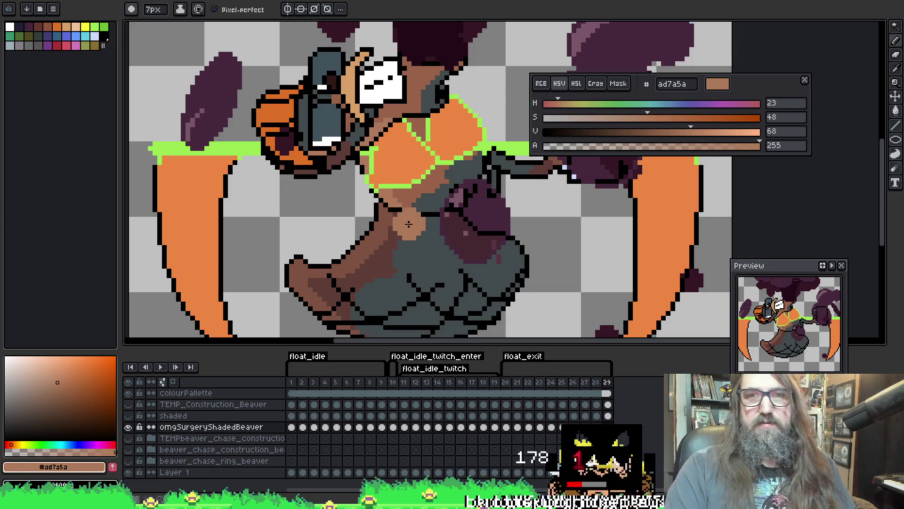
pyautogui.scroll(-2, 404, 147)
pyautogui.scroll(2, 417, 139)
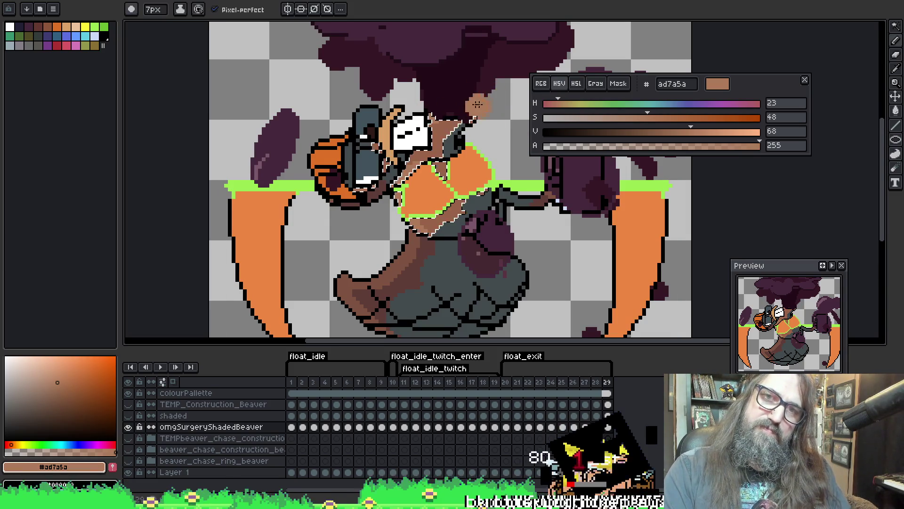
pyautogui.press('Return')
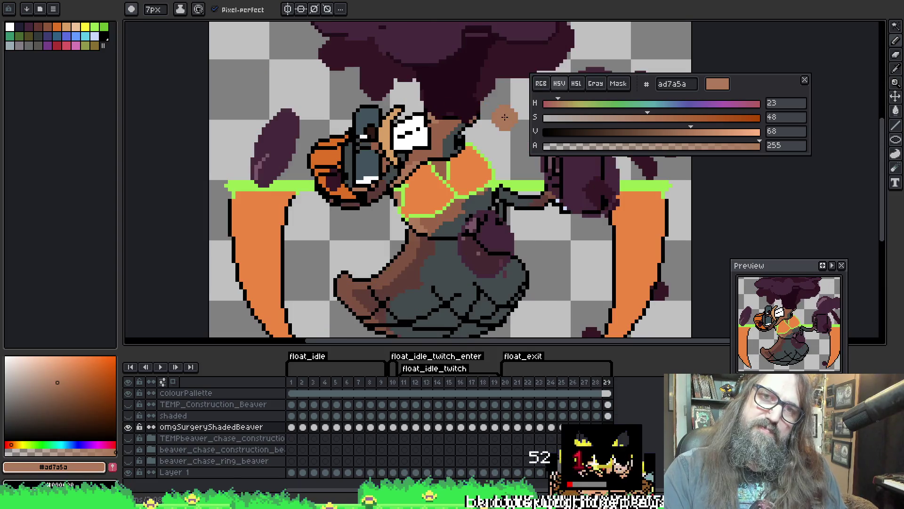
pyautogui.scroll(-2, 561, 214)
pyautogui.moveTo(560, 214); pyautogui.dragTo(446, 221)
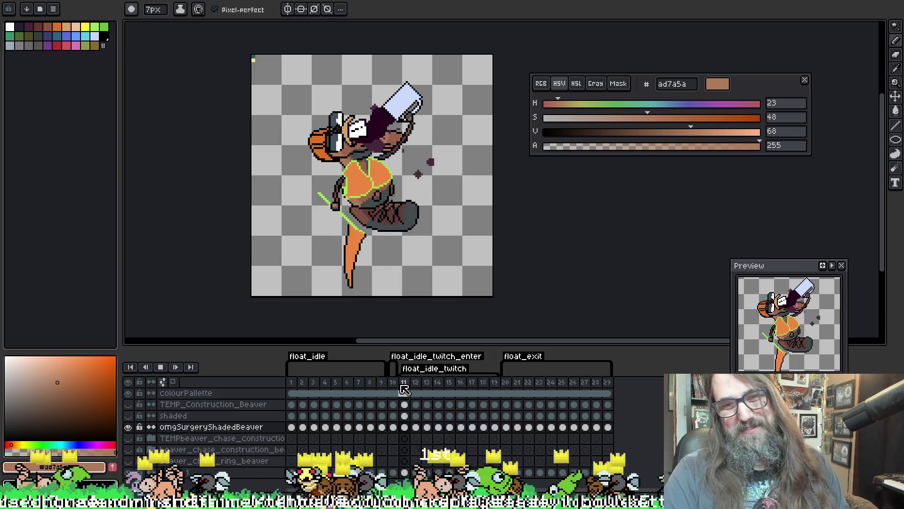
# Stop playback, inspect frame 11, and save the beaver animation file.
pyautogui.click(292, 381)
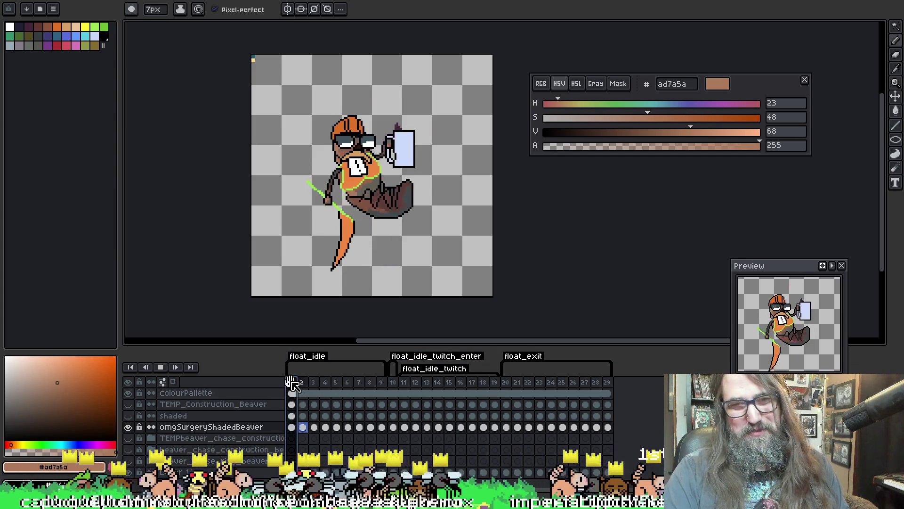
pyautogui.press('Return')
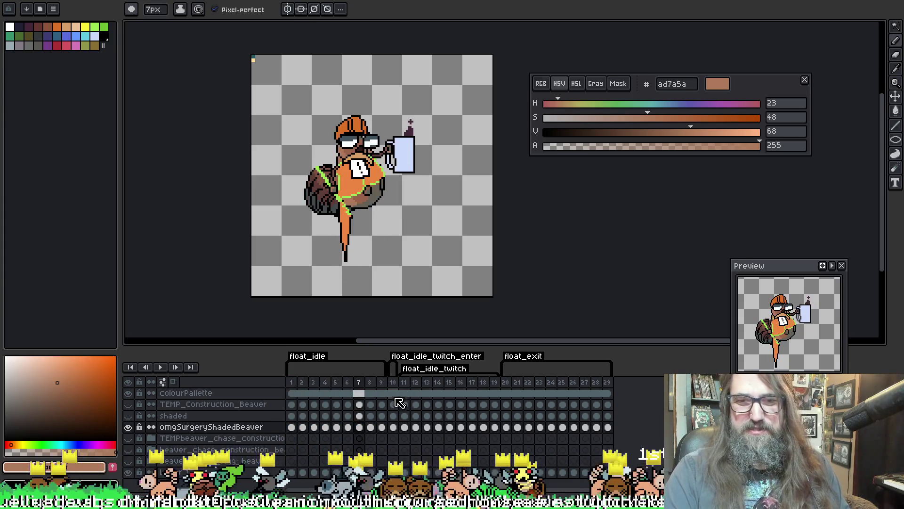
pyautogui.click(404, 382)
pyautogui.scroll(3, 341, 200)
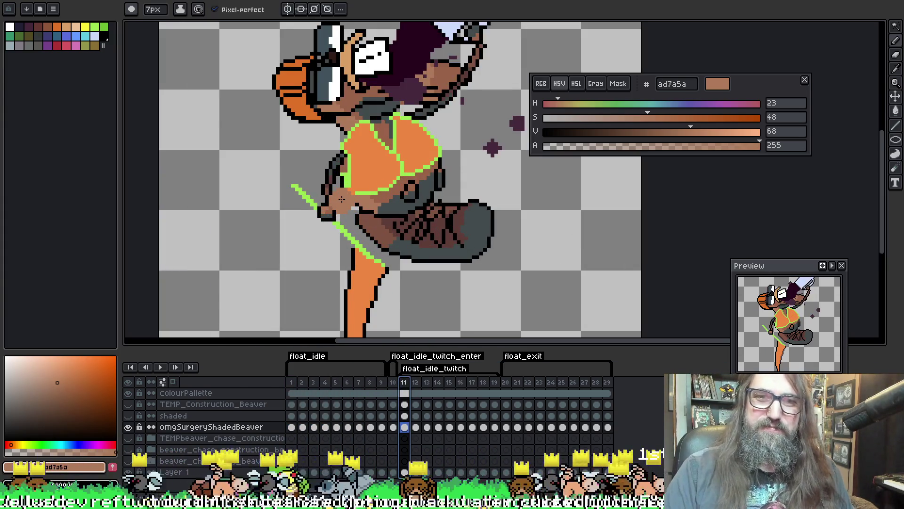
pyautogui.moveTo(460, 234); pyautogui.dragTo(441, 178)
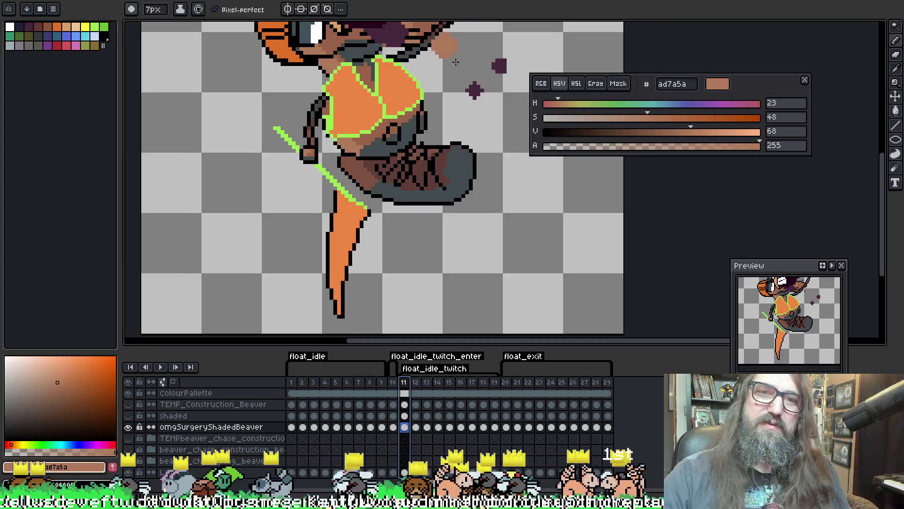
pyautogui.hotkey('ctrl', 's')
pyautogui.hotkey('ctrl', 's')
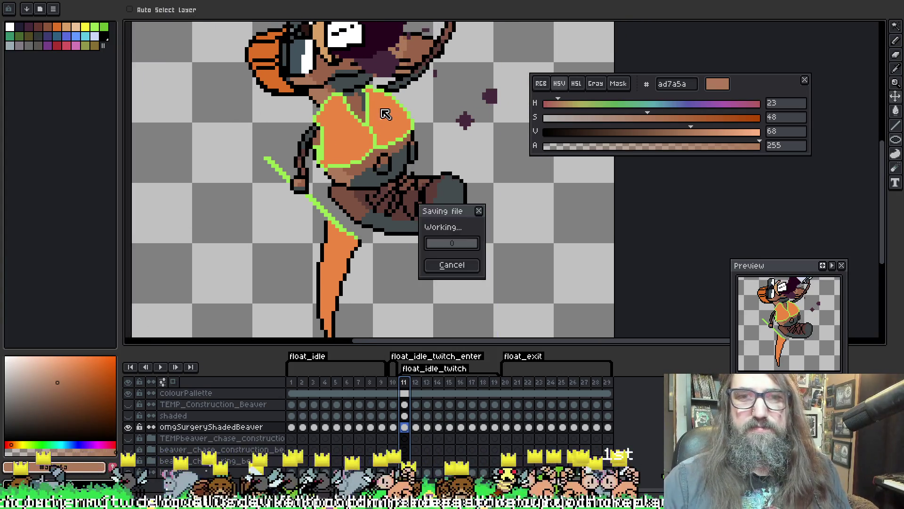
# Display float_idle frame 2 with the beaver's head centred in view.
pyautogui.press('alt')
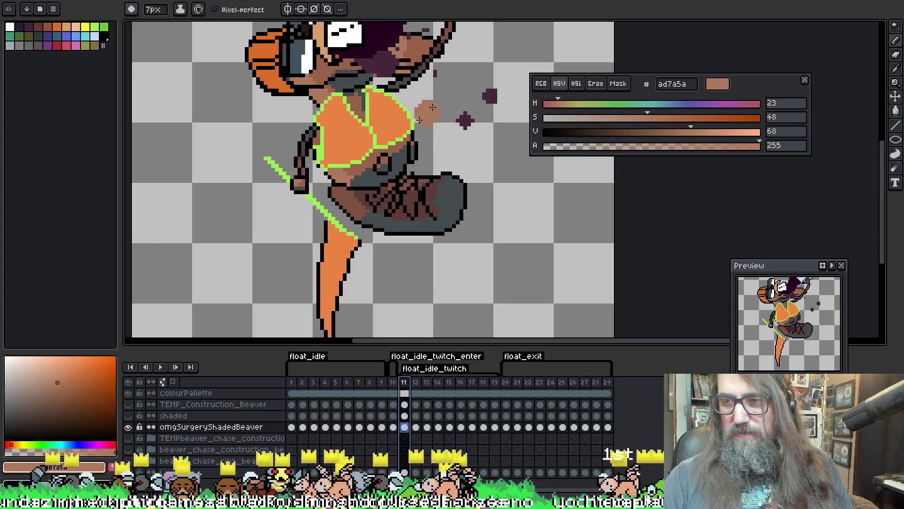
pyautogui.press('space')
pyautogui.moveTo(460, 238); pyautogui.dragTo(448, 219)
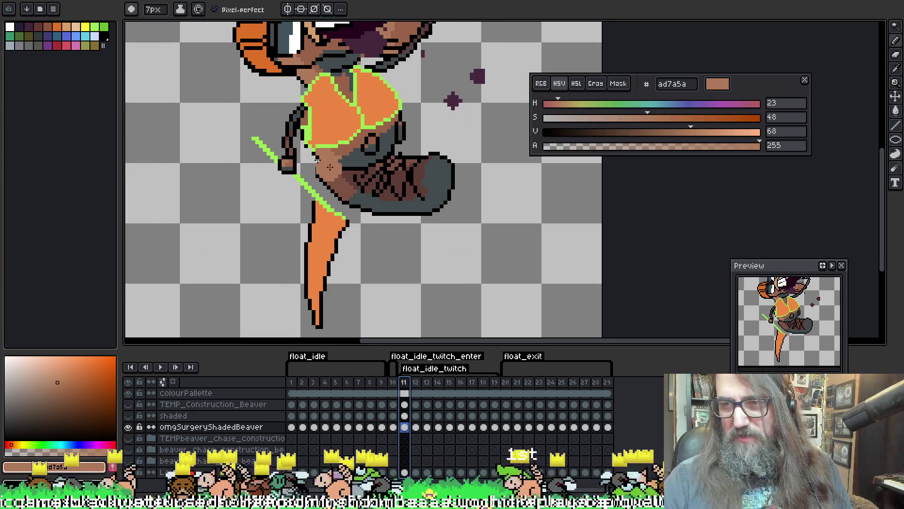
pyautogui.moveTo(322, 145); pyautogui.dragTo(312, 165)
pyautogui.press('alt')
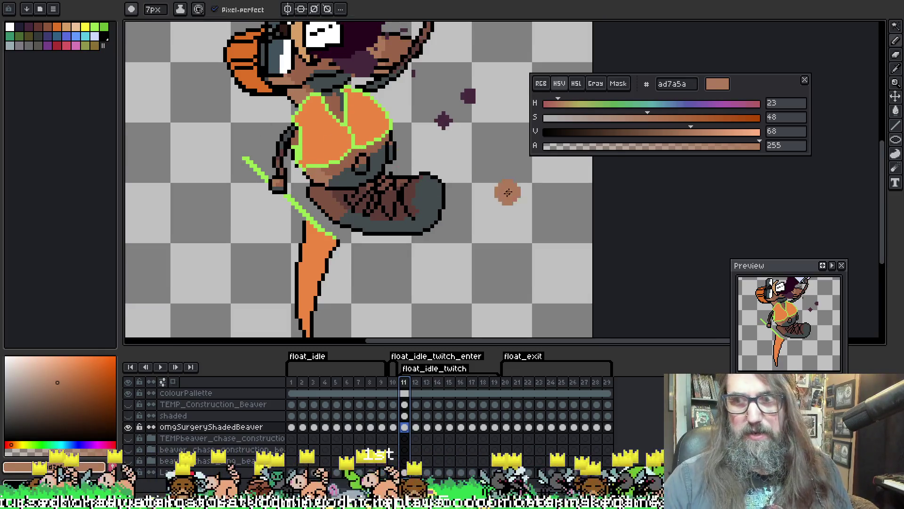
pyautogui.press('space')
pyautogui.moveTo(231, 159); pyautogui.dragTo(225, 138)
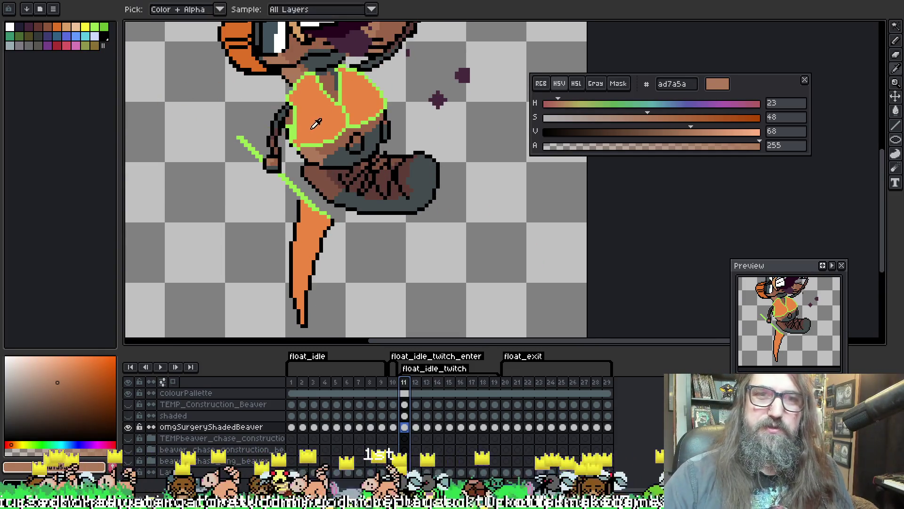
pyautogui.press('space')
pyautogui.moveTo(355, 114); pyautogui.dragTo(385, 185)
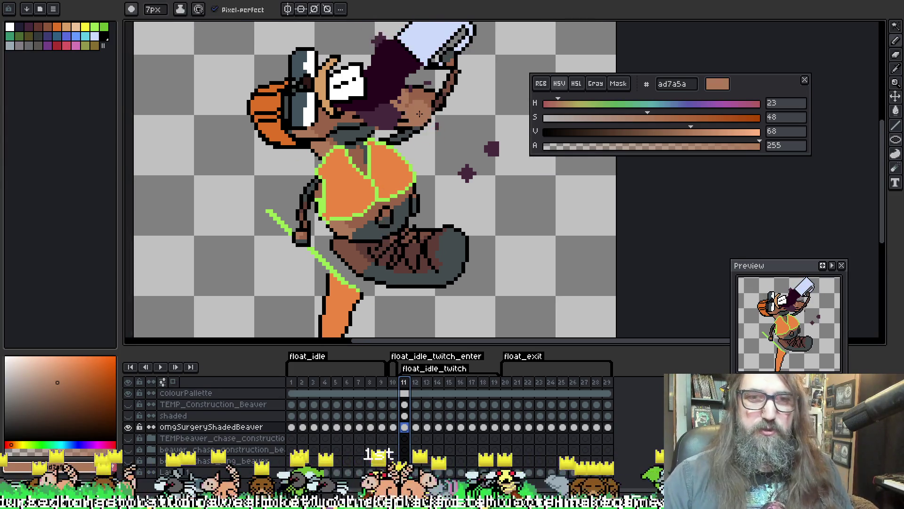
pyautogui.click(304, 427)
pyautogui.press('space')
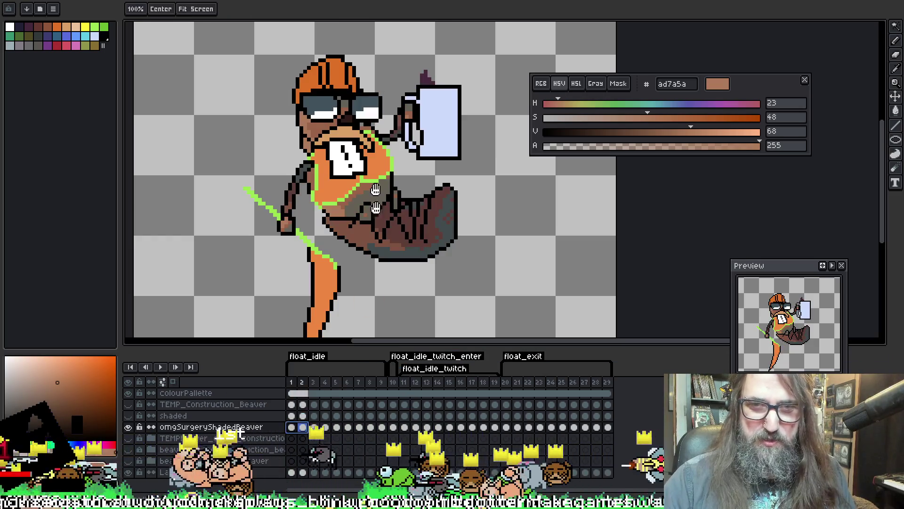
pyautogui.moveTo(376, 151); pyautogui.dragTo(432, 137)
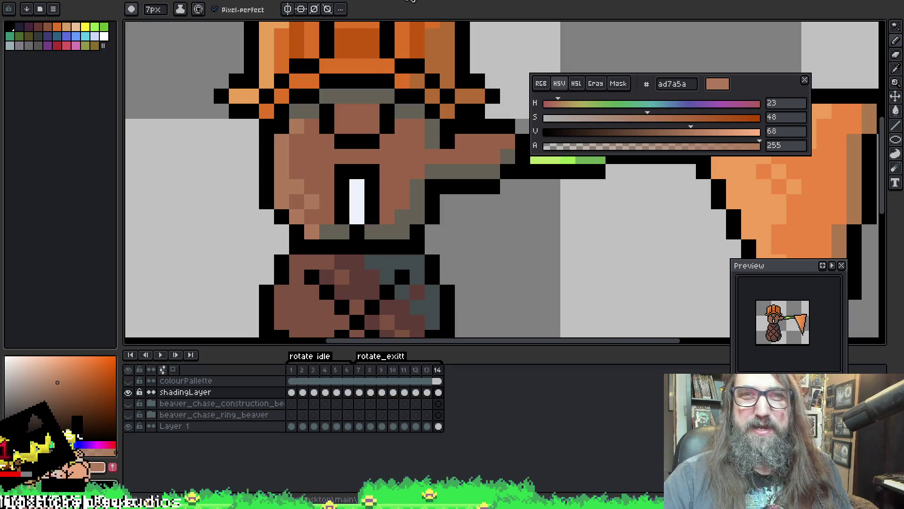
# Sample the brown aa784d from the reference carrot and return to the beaver sprite.
pyautogui.press('i')
pyautogui.moveTo(313, 204)
pyautogui.mouseDown()
pyautogui.moveTo(330, 74)
pyautogui.moveTo(259, 198)
pyautogui.moveTo(138, 200)
pyautogui.mouseUp()
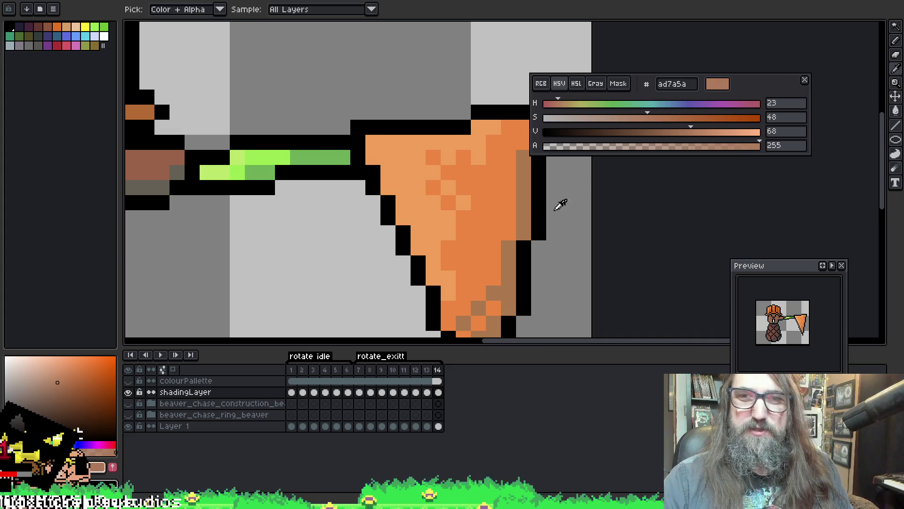
pyautogui.click(530, 195)
pyautogui.press('b')
pyautogui.hotkey('ctrl', 'Tab')
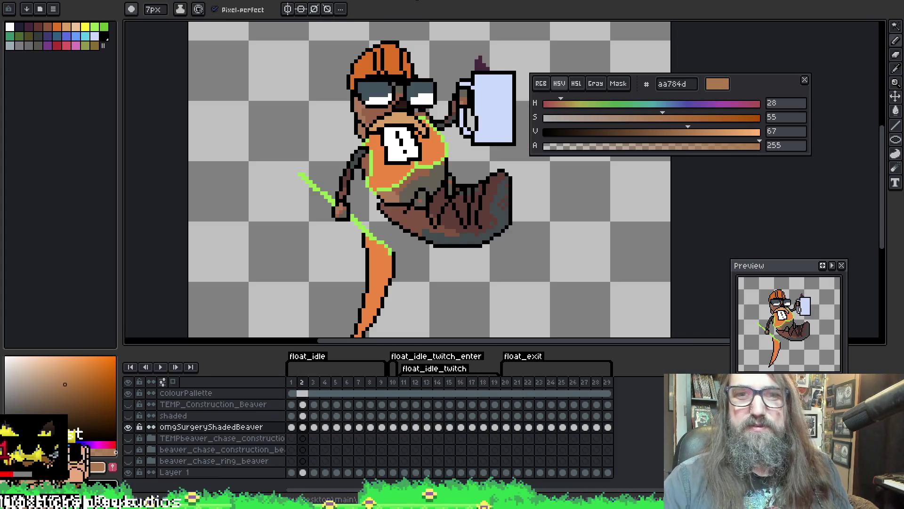
# Go back to frame 1, toggle between Magic Wand and Pencil, and clear the selection.
pyautogui.press('g')
pyautogui.scroll(1, 366, 202)
pyautogui.press('b')
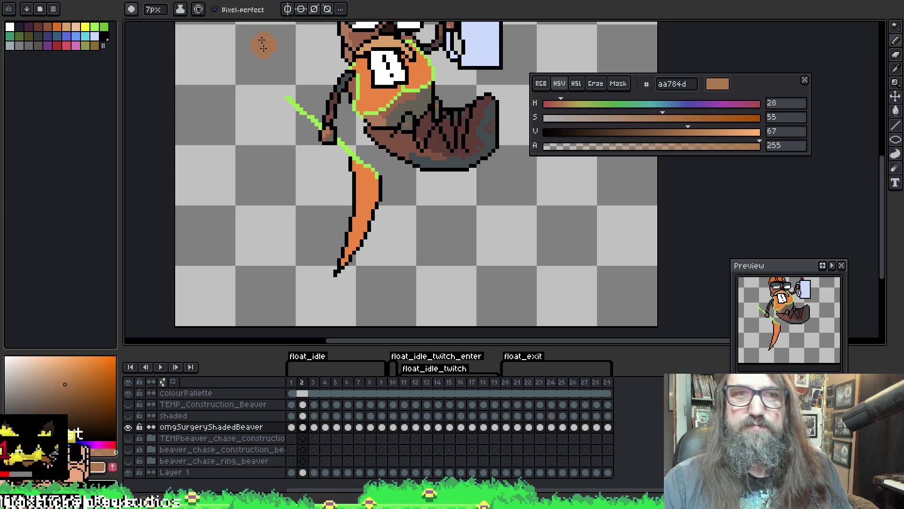
pyautogui.press('w')
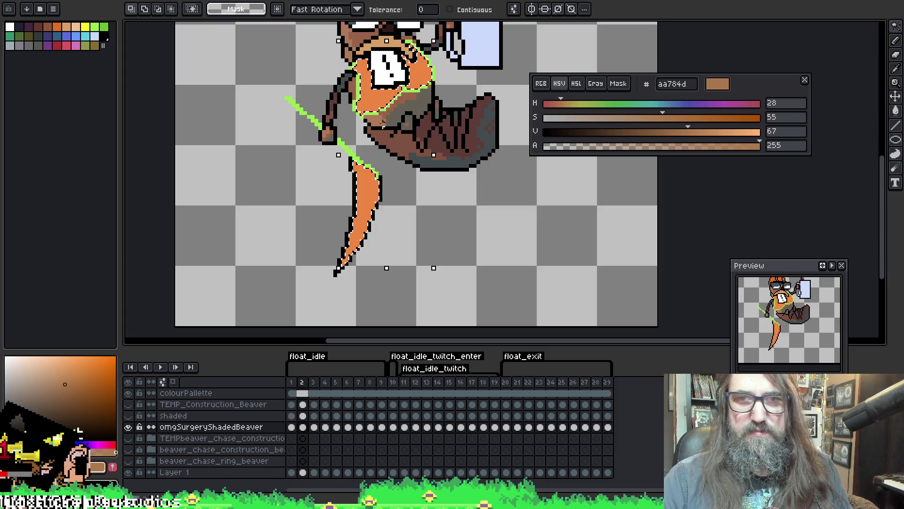
pyautogui.press('b')
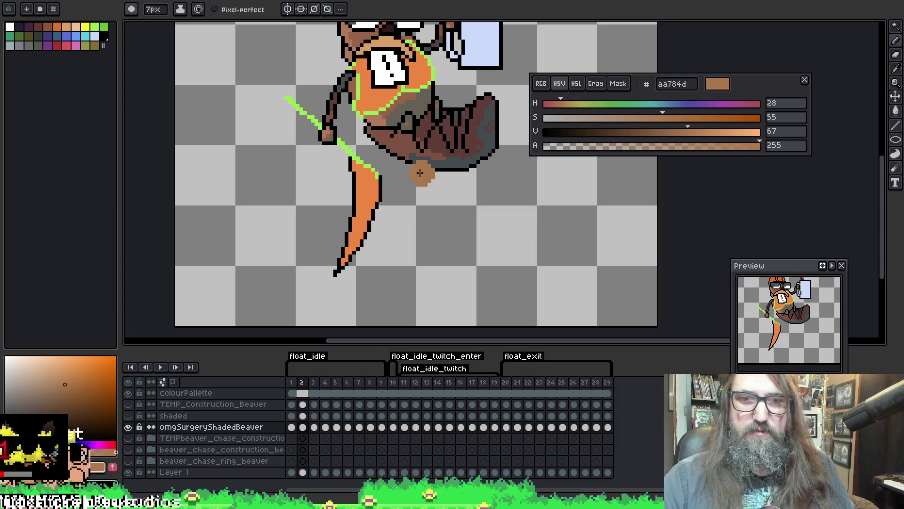
pyautogui.press('Left')
pyautogui.press('w')
pyautogui.hotkey('ctrl', 'd')
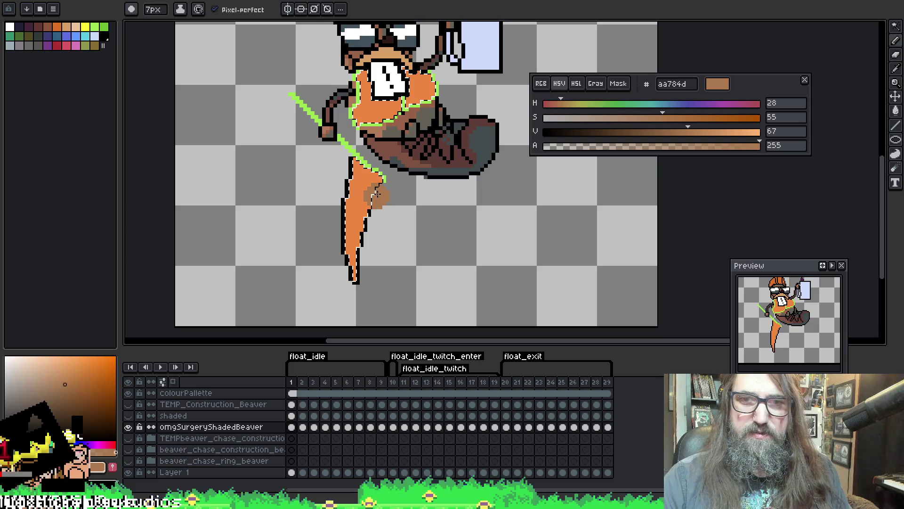
pyautogui.press('v')
pyautogui.press('b')
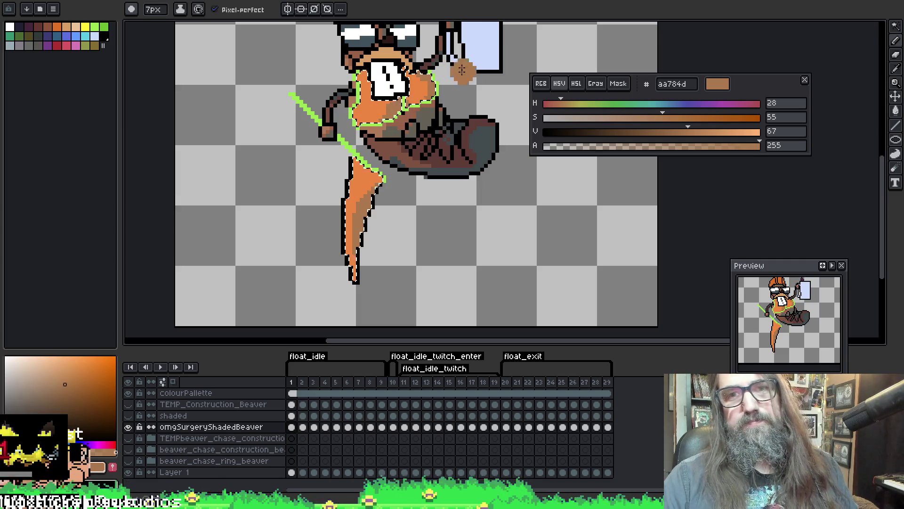
# On frame 2, magic-wand all the orange pixels and shade them with the brown.
pyautogui.press('Right')
pyautogui.press('w')
pyautogui.click(434, 66)
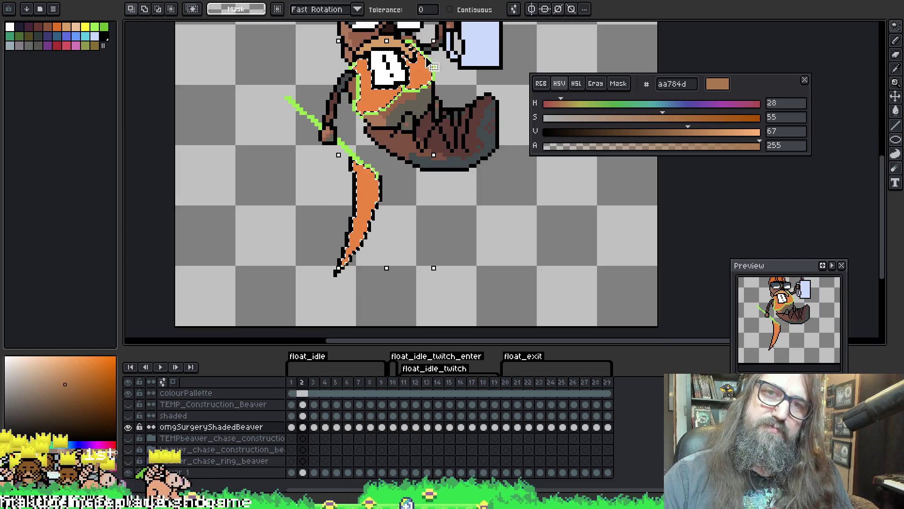
pyautogui.press('b')
pyautogui.press('v')
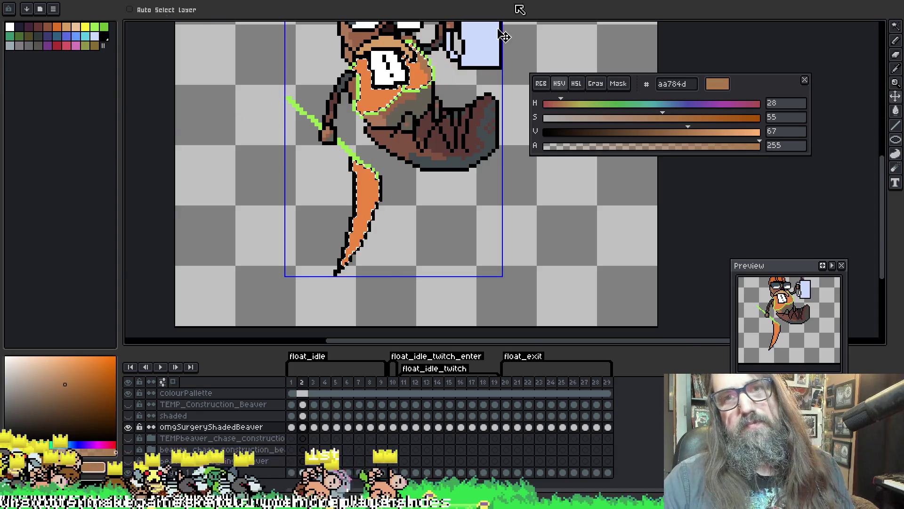
# Select frame 1's orange areas and hand-shade them with aa784d.
pyautogui.press('Left')
pyautogui.press('w')
pyautogui.click(426, 71)
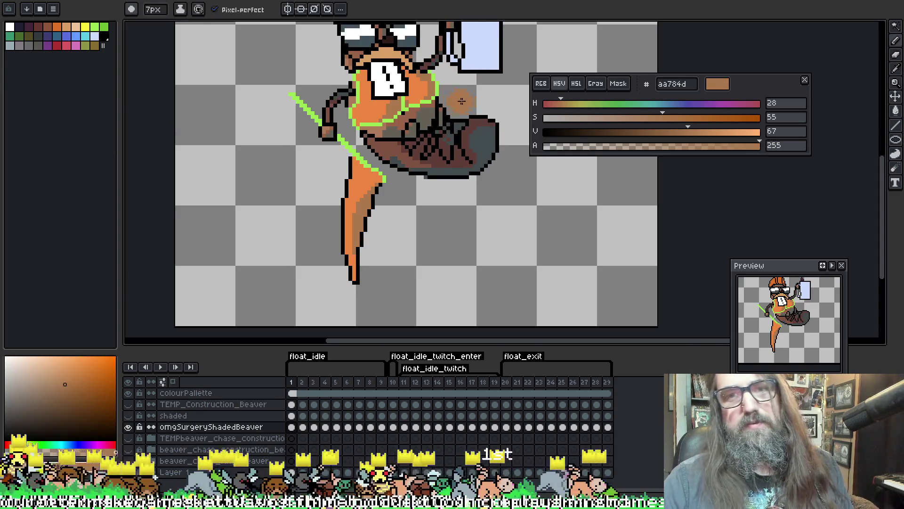
pyautogui.press('v')
pyautogui.press('b')
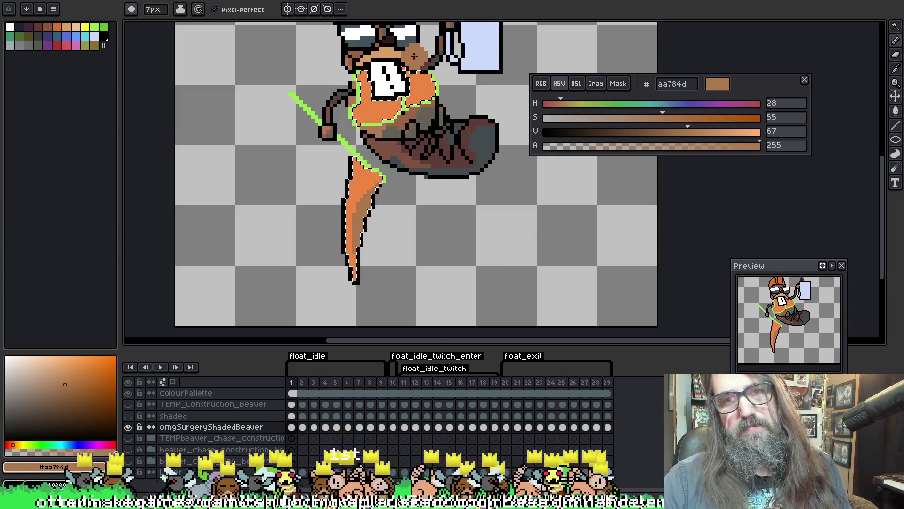
pyautogui.press('v')
pyautogui.press('b')
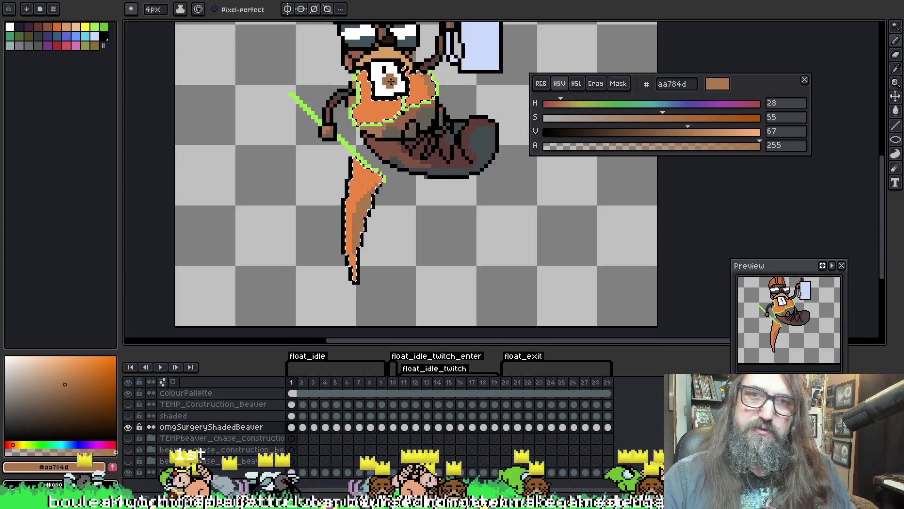
# Shade the orange head and leg regions on the next frame, then advance to frame 3.
pyautogui.press('.')
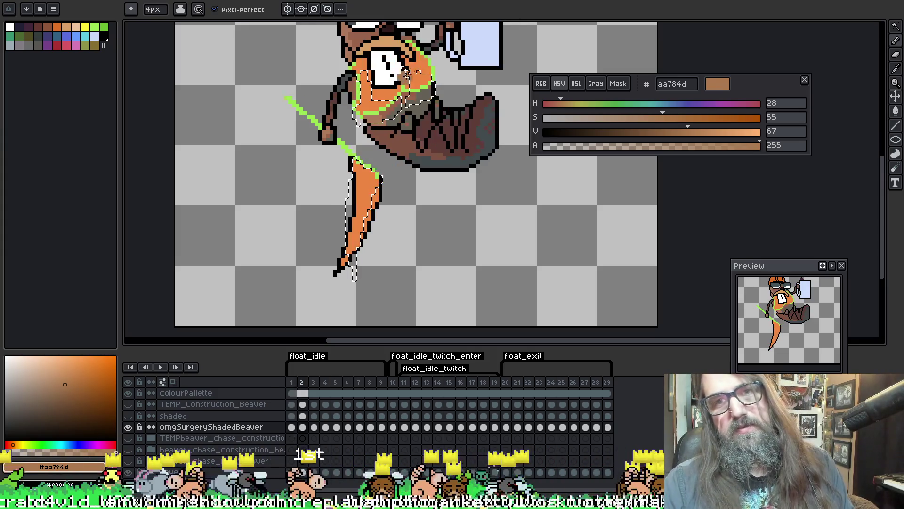
pyautogui.press('v')
pyautogui.press('b')
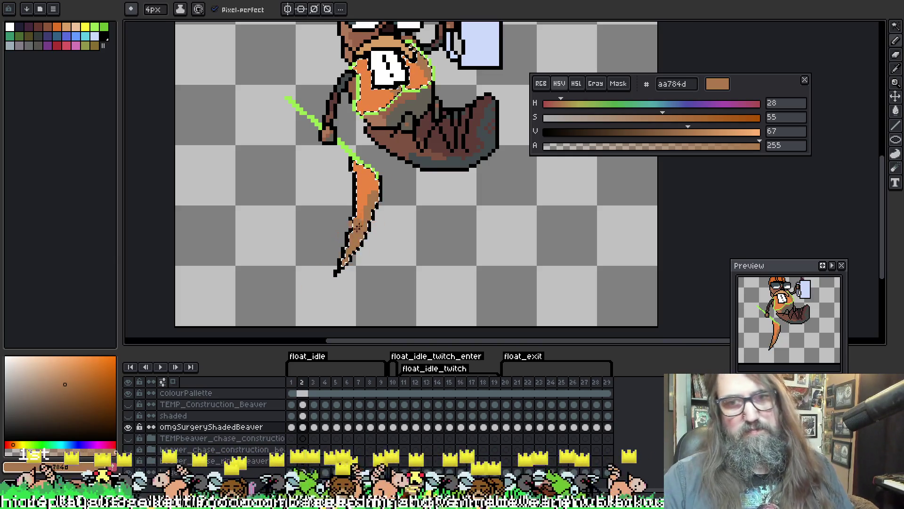
pyautogui.keyDown('ctrl'); pyautogui.click(412, 202); pyautogui.keyUp('ctrl')
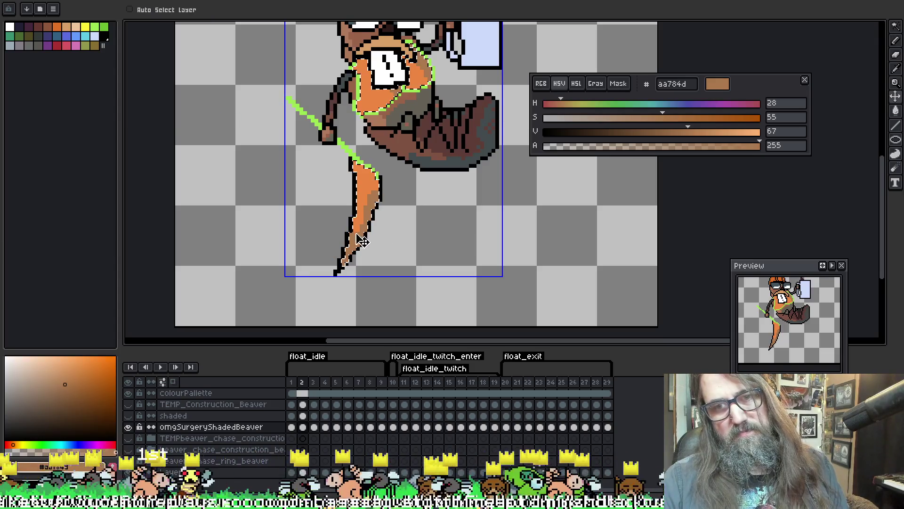
pyautogui.press('.')
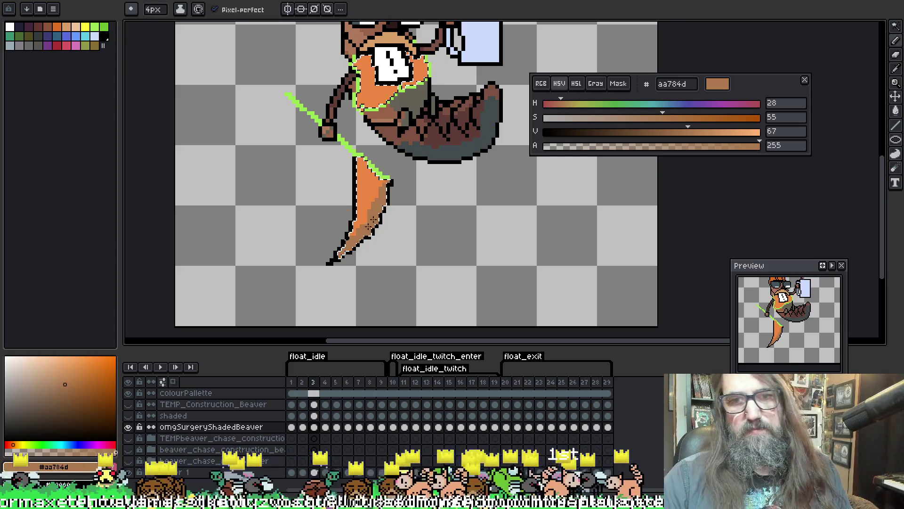
# Review frames 3 and 4, flipping to neighbouring frames to compare the shading.
pyautogui.scroll(1, 379, 82)
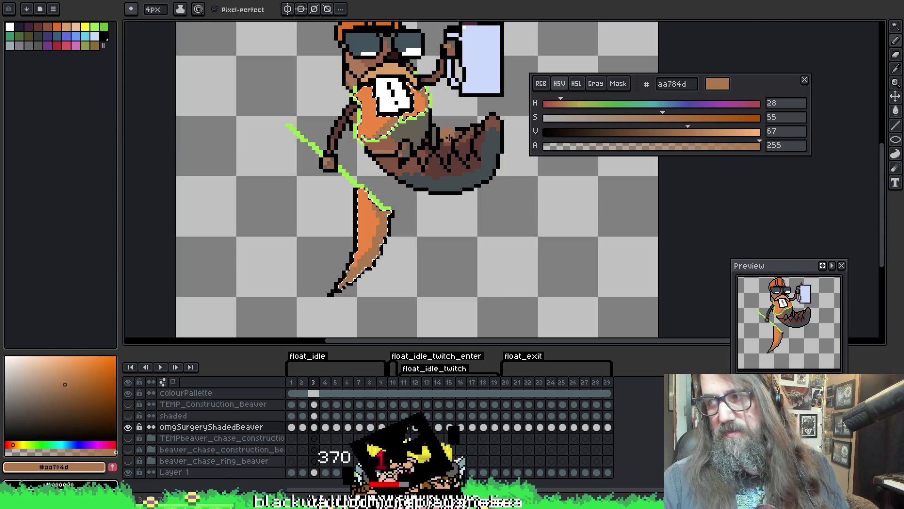
pyautogui.hscroll(1, 428, 185)
pyautogui.rightClick(428, 185)
pyautogui.scroll(1, 424, 208)
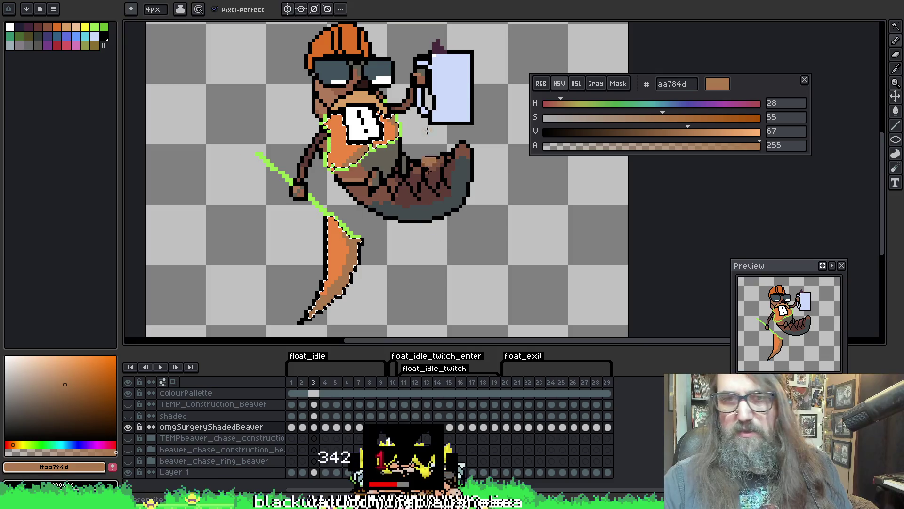
pyautogui.press('.')
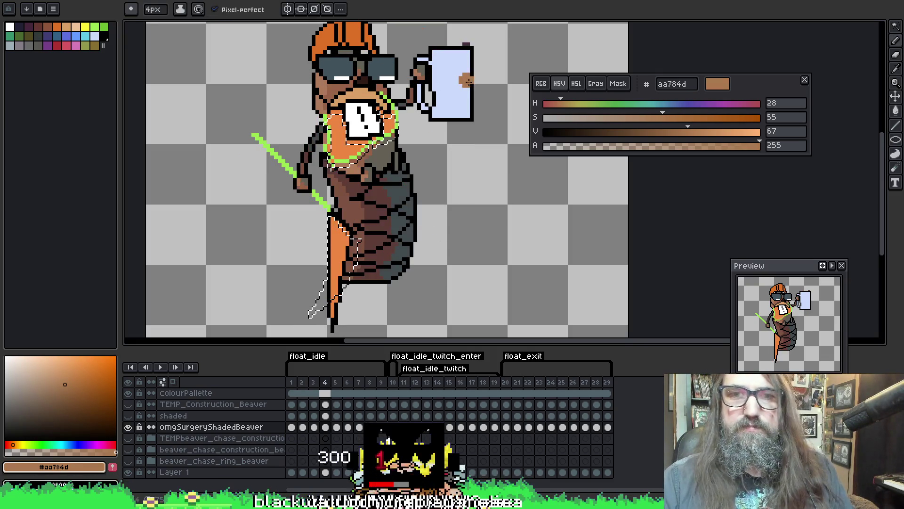
pyautogui.press(',')
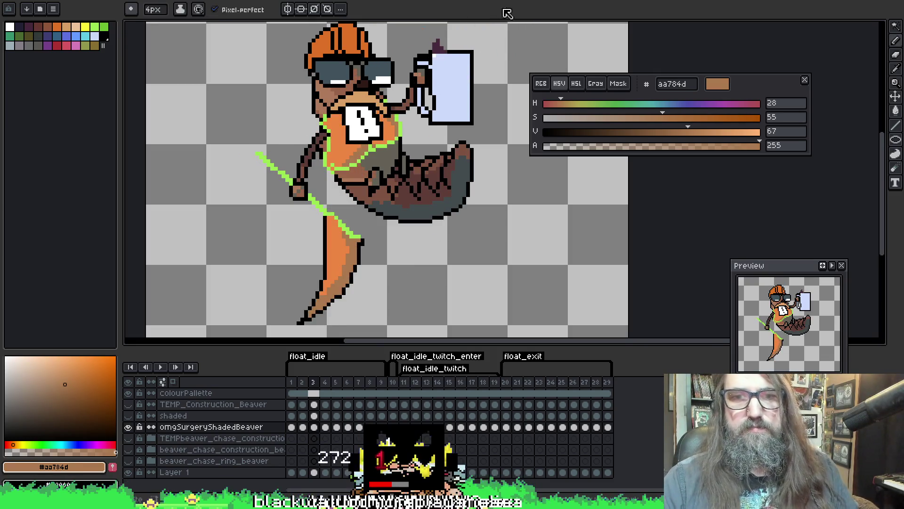
pyautogui.press('.')
pyautogui.press('w')
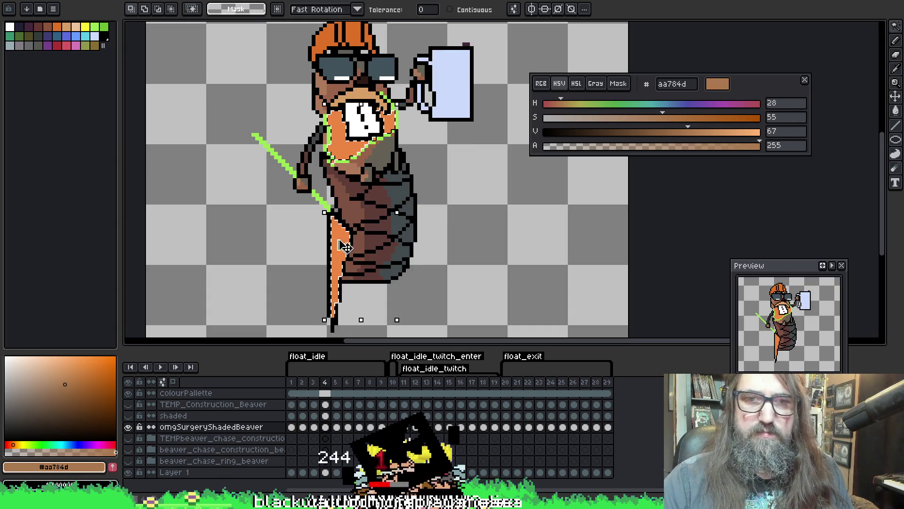
pyautogui.press('b')
pyautogui.press('.')
pyautogui.press(',')
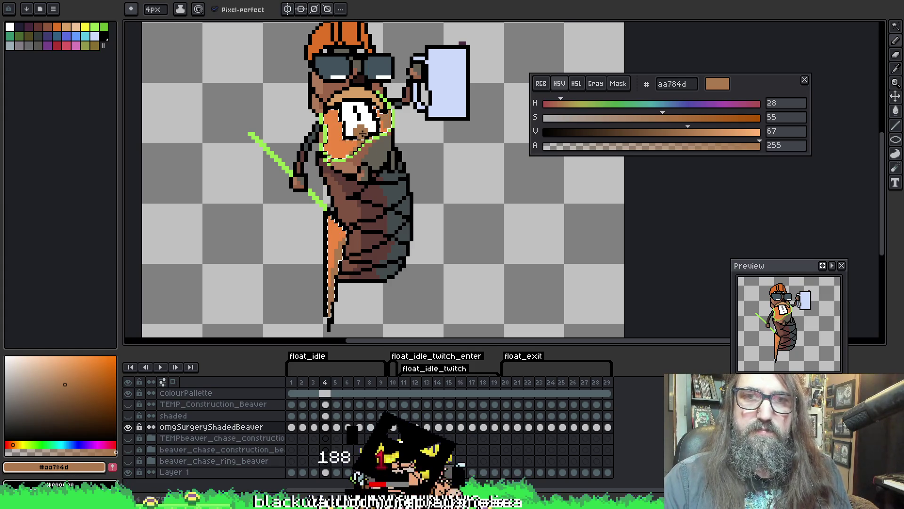
# On frame 5, select the orange body and tail and shade them tan.
pyautogui.press('.')
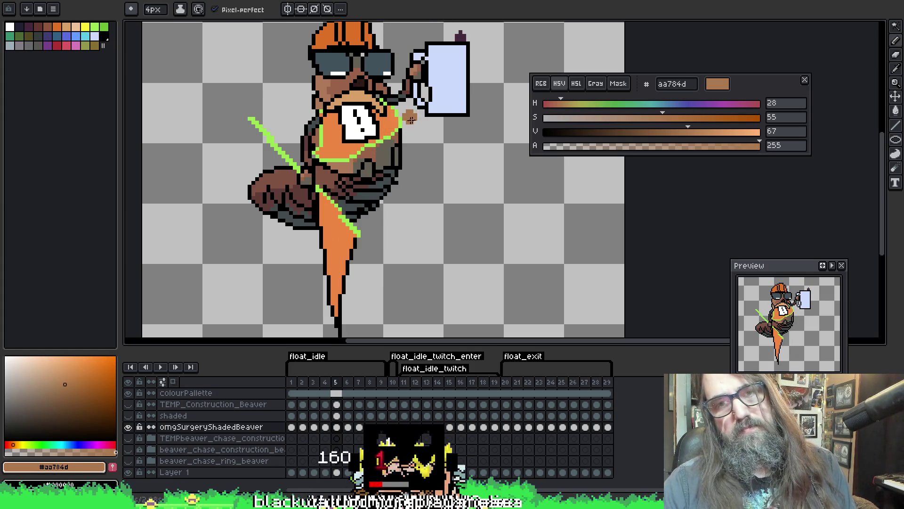
pyautogui.press('w')
pyautogui.click(399, 120)
pyautogui.press('b')
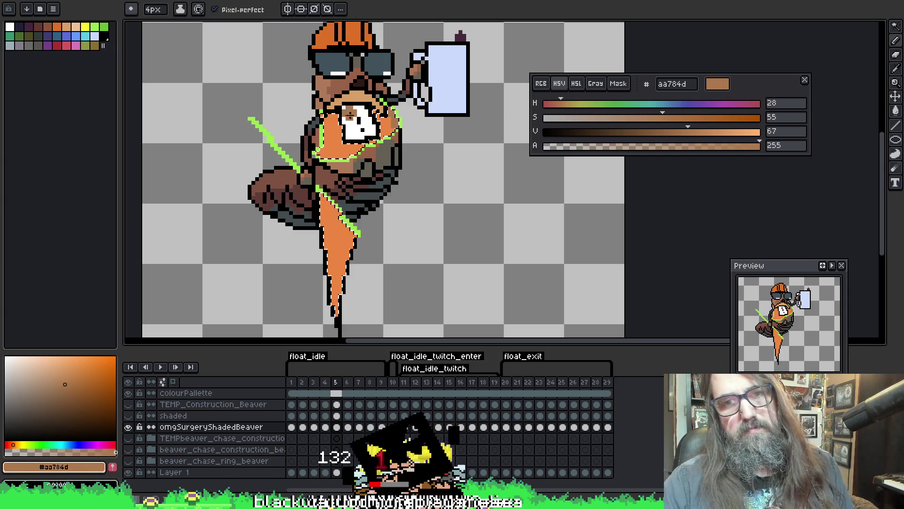
pyautogui.scroll(-2, 352, 245)
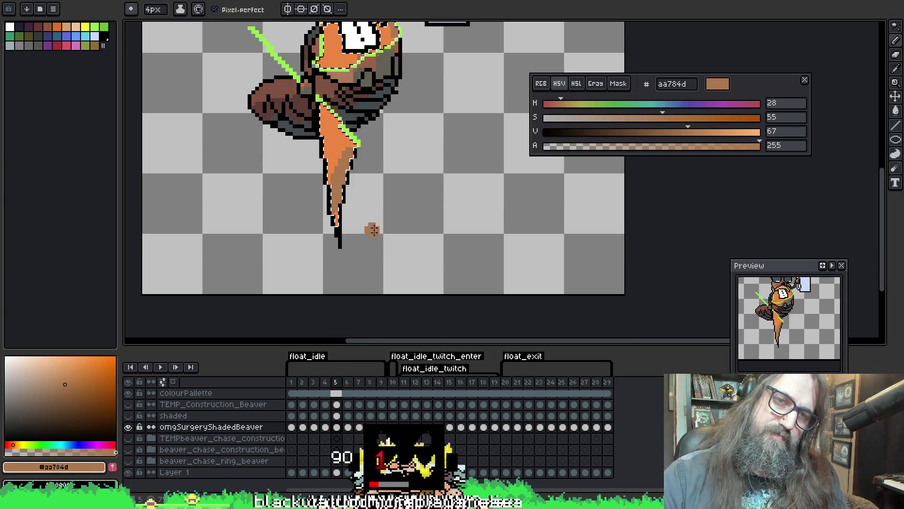
pyautogui.scroll(1, 365, 256)
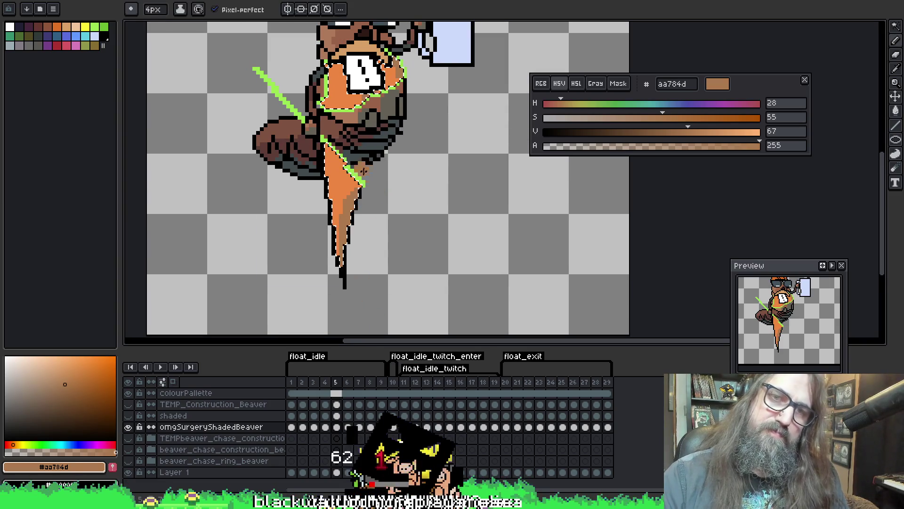
pyautogui.moveTo(375, 127); pyautogui.dragTo(384, 174)
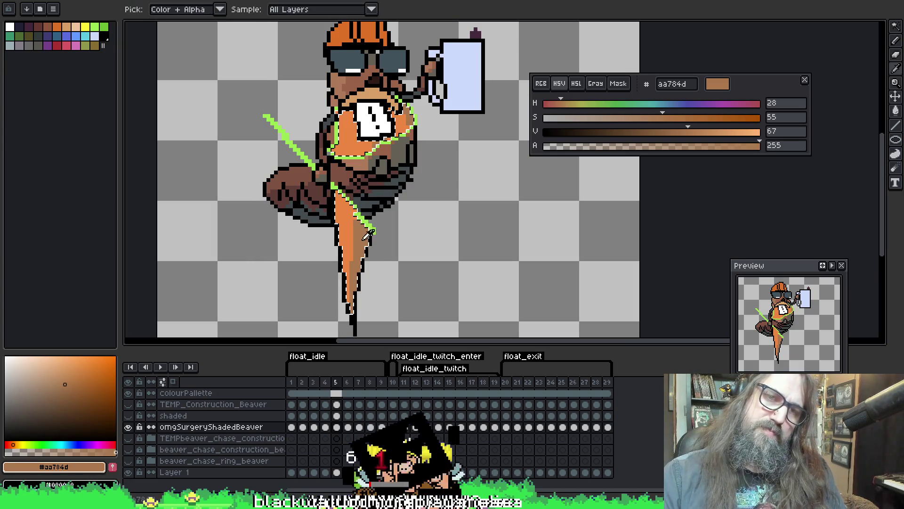
# On the next frame, select the orange body and paint tan shading down the lower tail.
pyautogui.press('.')
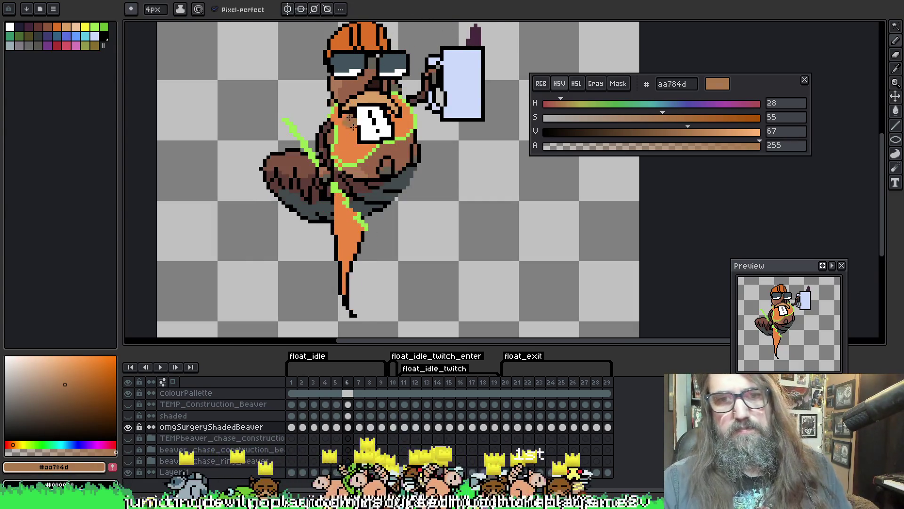
pyautogui.press('w')
pyautogui.click(356, 238)
pyautogui.press('b')
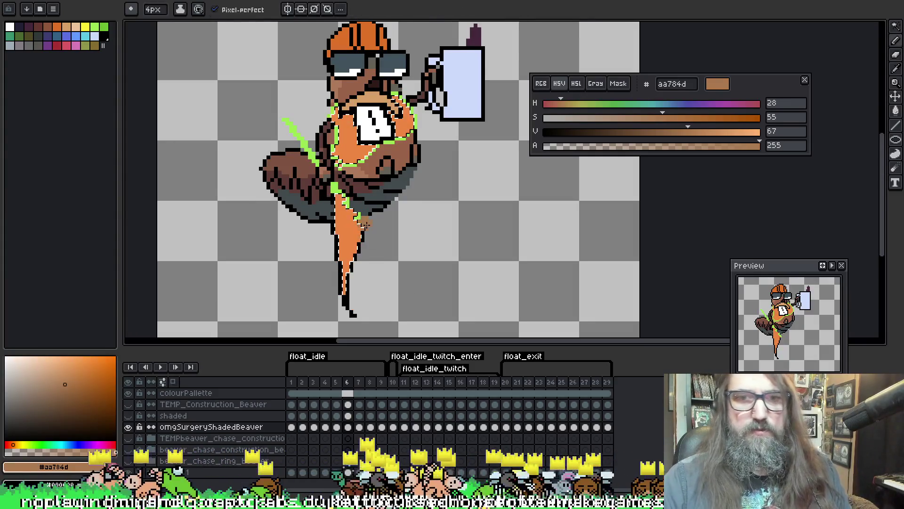
pyautogui.moveTo(356, 238); pyautogui.dragTo(372, 220)
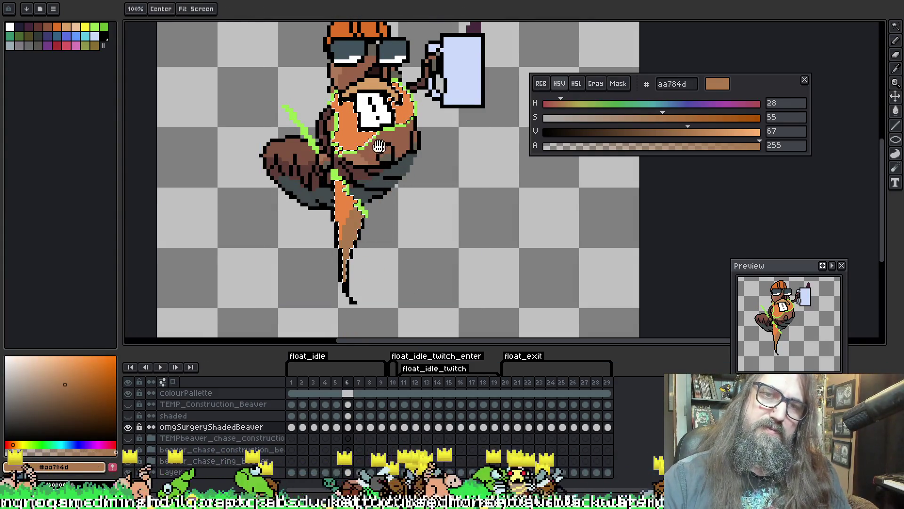
pyautogui.moveTo(403, 101); pyautogui.dragTo(397, 134)
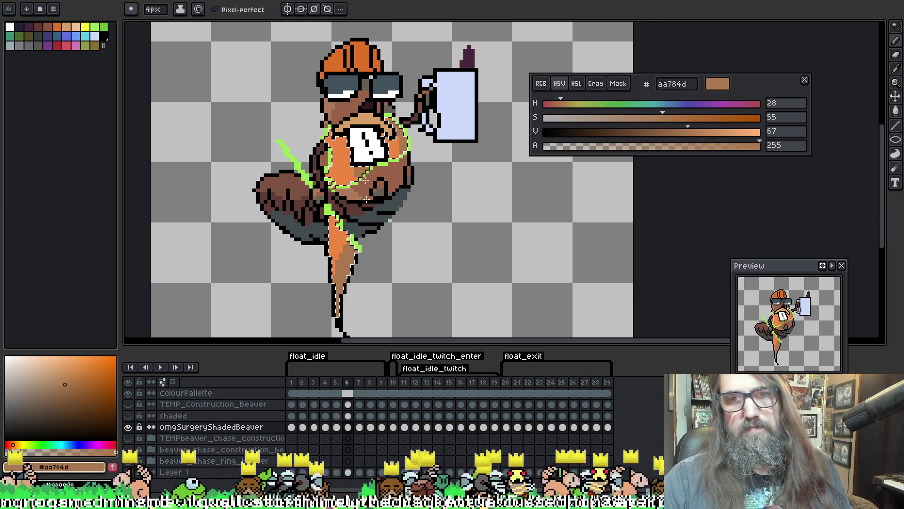
# On the following frame, select the orange body area and hand-shade it tan.
pyautogui.press('.')
pyautogui.press('w')
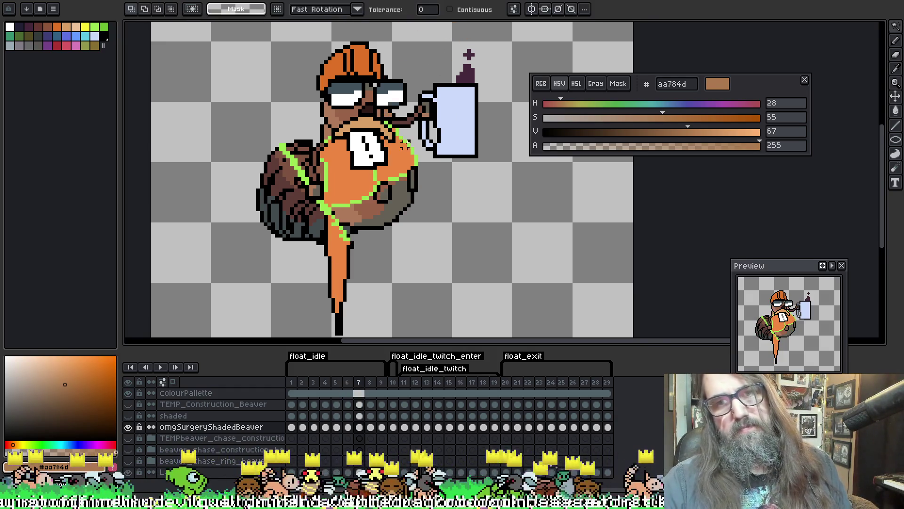
pyautogui.press('b')
pyautogui.press('w')
pyautogui.click(408, 166)
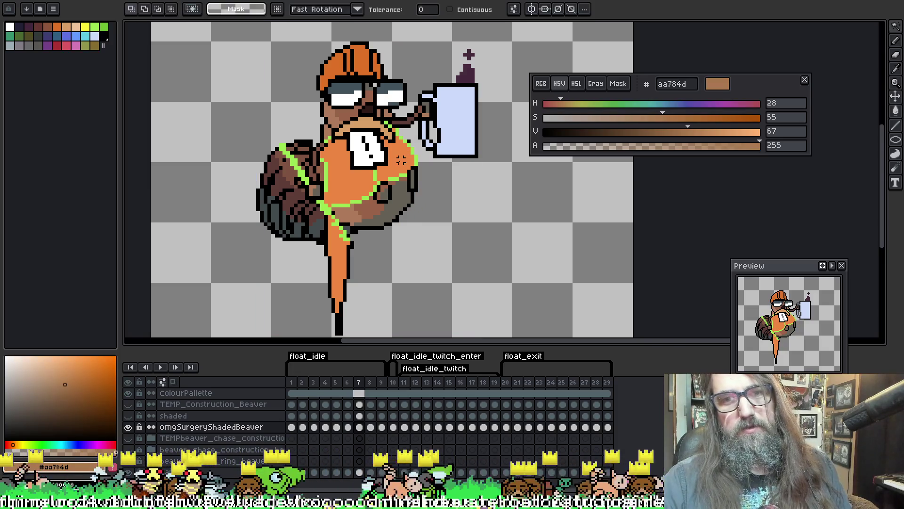
pyautogui.press('b')
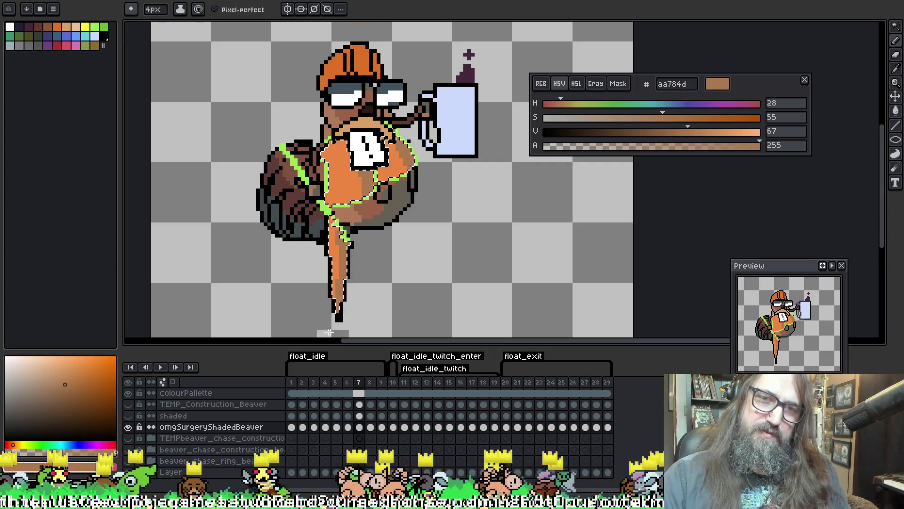
pyautogui.scroll(-3, 328, 332)
# Step through the remaining frames up to frame 10, recentring on the beaver's head.
pyautogui.press('Right')
pyautogui.moveTo(370, 108); pyautogui.dragTo(383, 148)
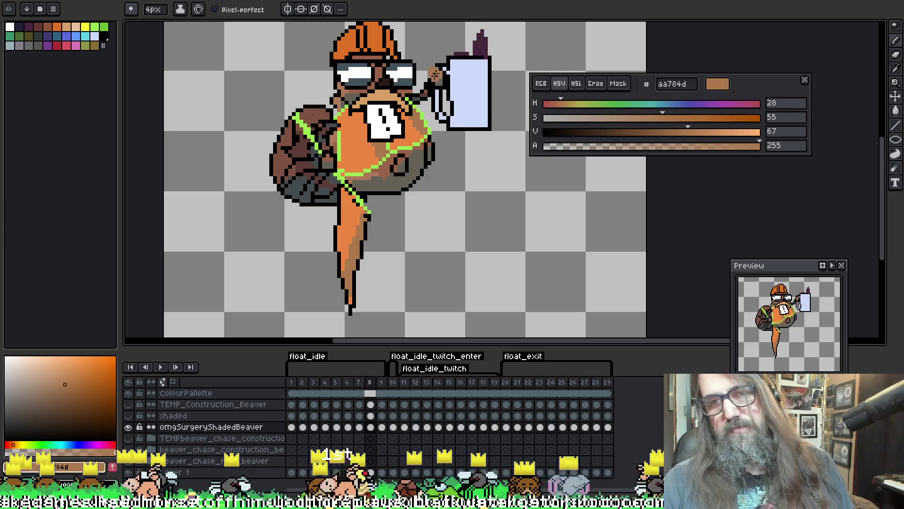
pyautogui.press('Right')
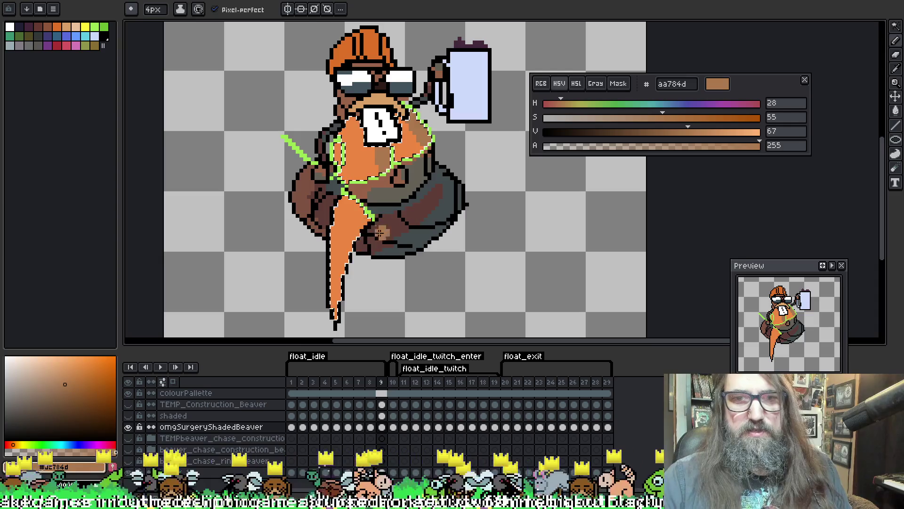
pyautogui.scroll(-2, 380, 233)
pyautogui.scroll(3, 424, 179)
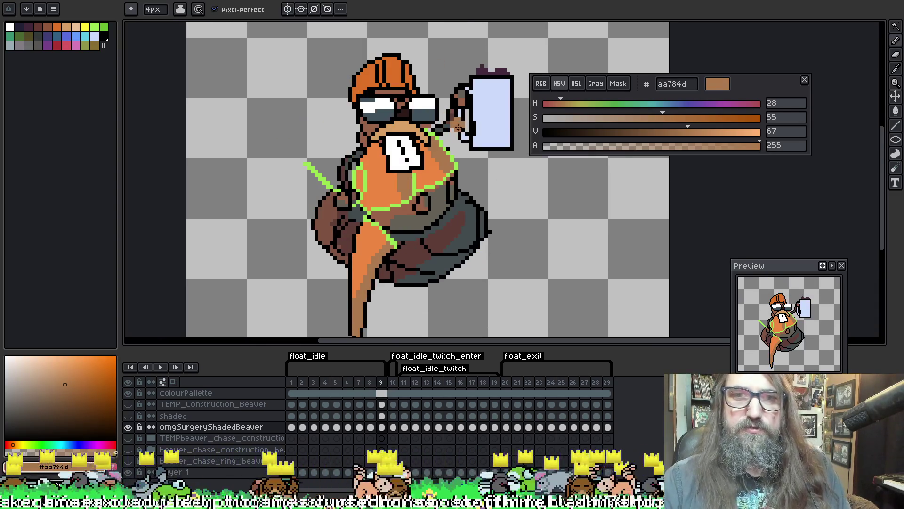
pyautogui.press('Right')
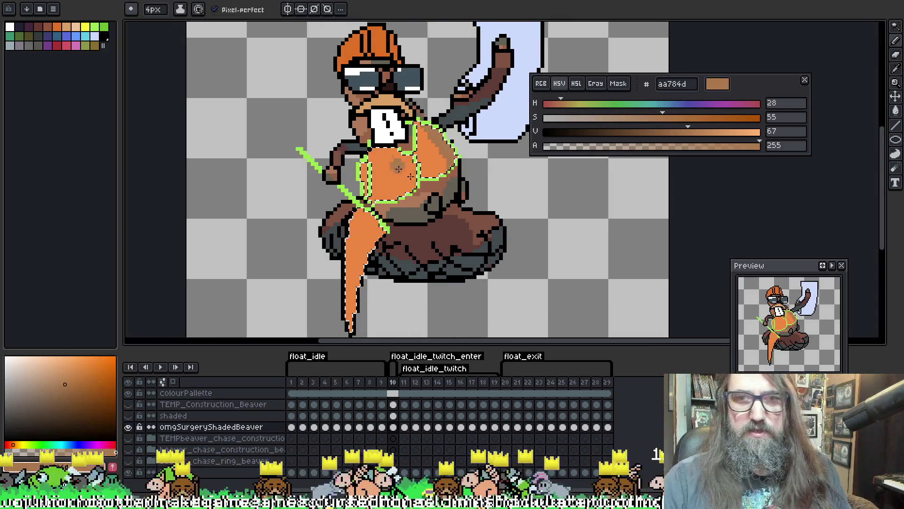
# Advance to frame 11 and zoom around the beaver to inspect its shading.
pyautogui.scroll(-2, 380, 186)
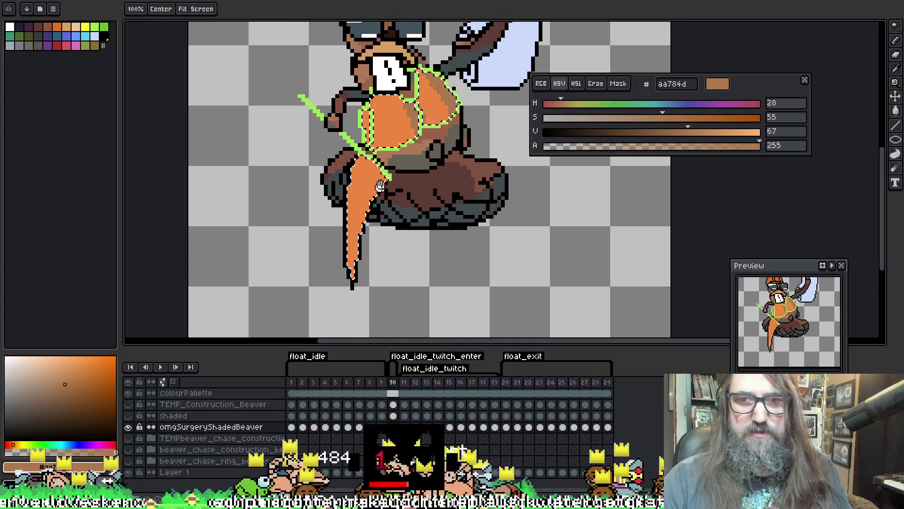
pyautogui.scroll(2, 495, 70)
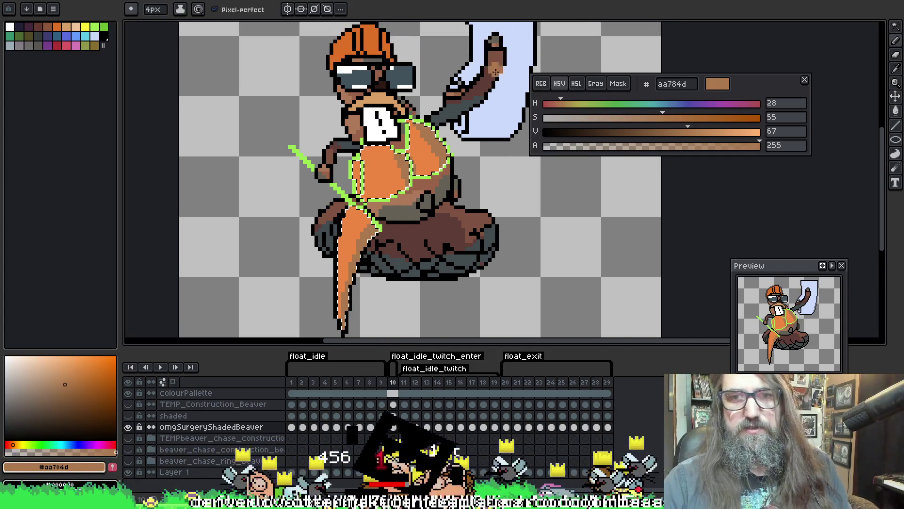
pyautogui.press('Right')
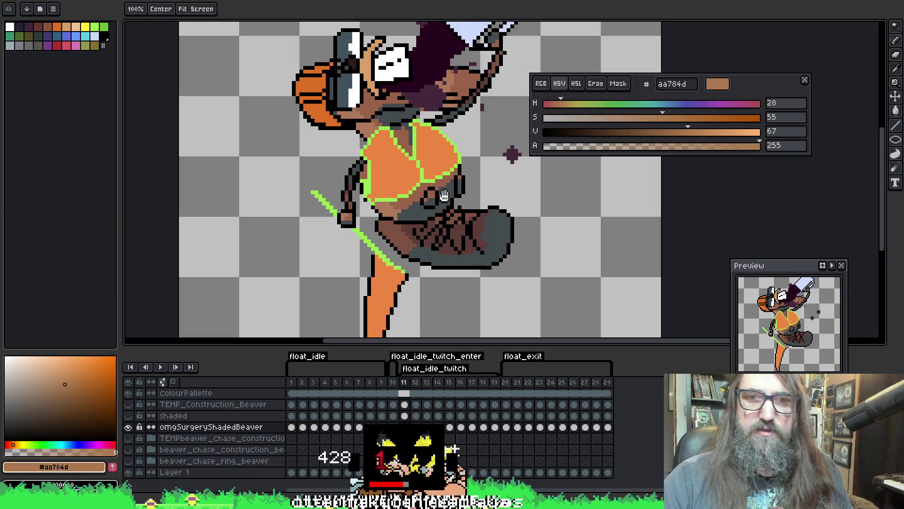
pyautogui.scroll(-3, 444, 196)
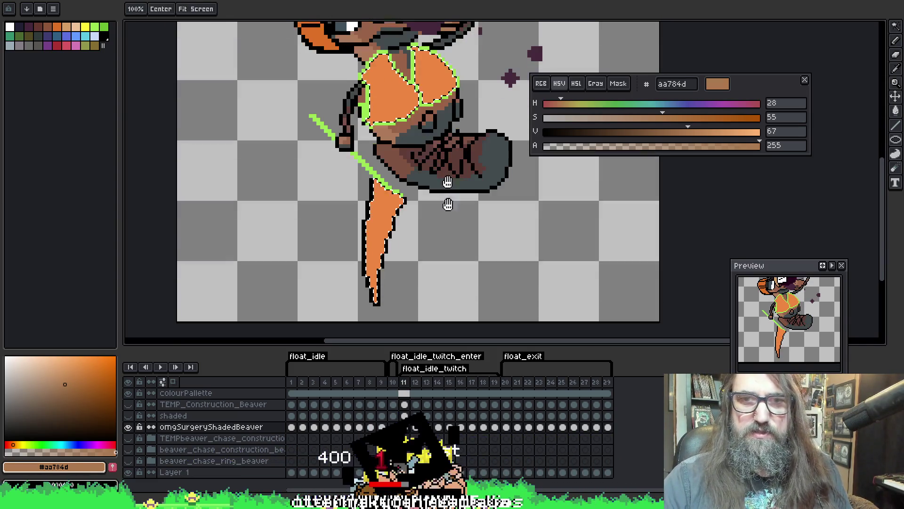
pyautogui.scroll(-3, 447, 182)
pyautogui.scroll(4, 396, 304)
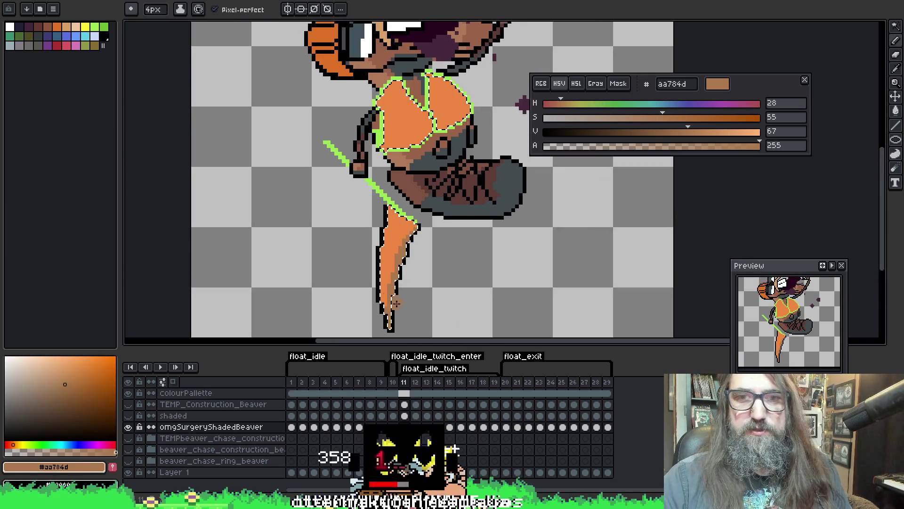
pyautogui.scroll(2, 403, 142)
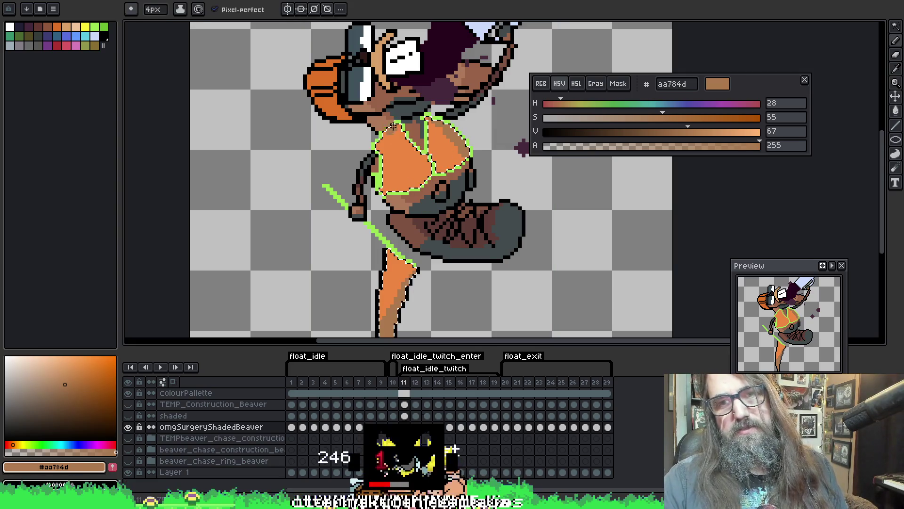
pyautogui.scroll(-5, 533, 55)
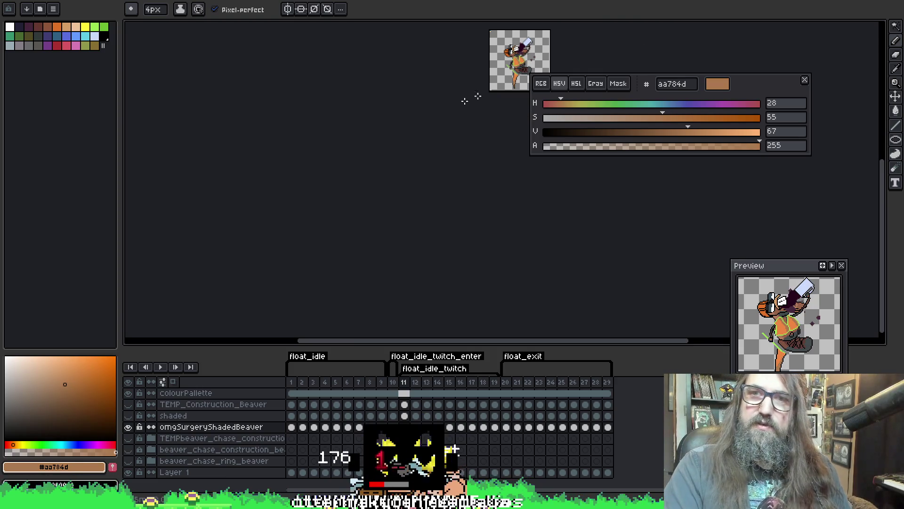
# Zoom in on the tail, reframe the whole body, and move to the next frame.
pyautogui.moveTo(433, 105); pyautogui.dragTo(303, 165)
pyautogui.scroll(6, 330, 160)
pyautogui.scroll(-1, 415, 135)
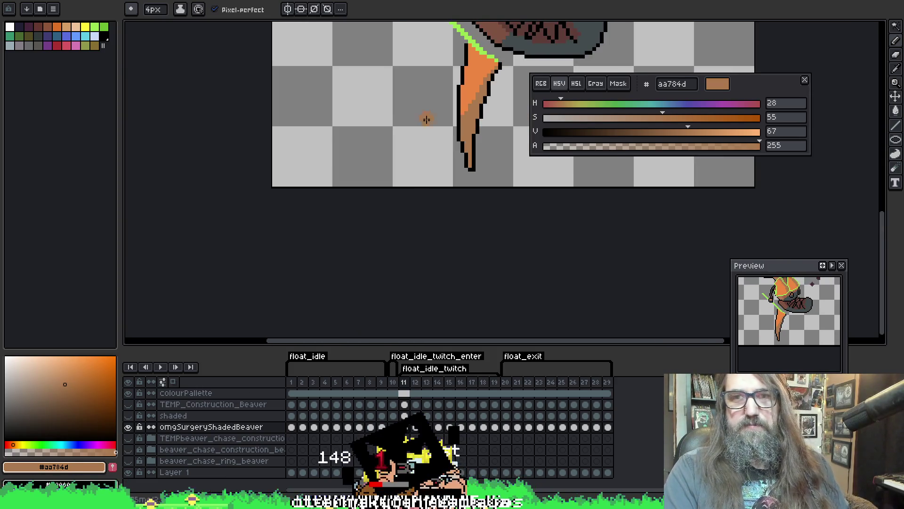
pyautogui.moveTo(423, 115)
pyautogui.mouseDown()
pyautogui.moveTo(286, 261)
pyautogui.moveTo(264, 301)
pyautogui.moveTo(346, 201)
pyautogui.mouseUp()
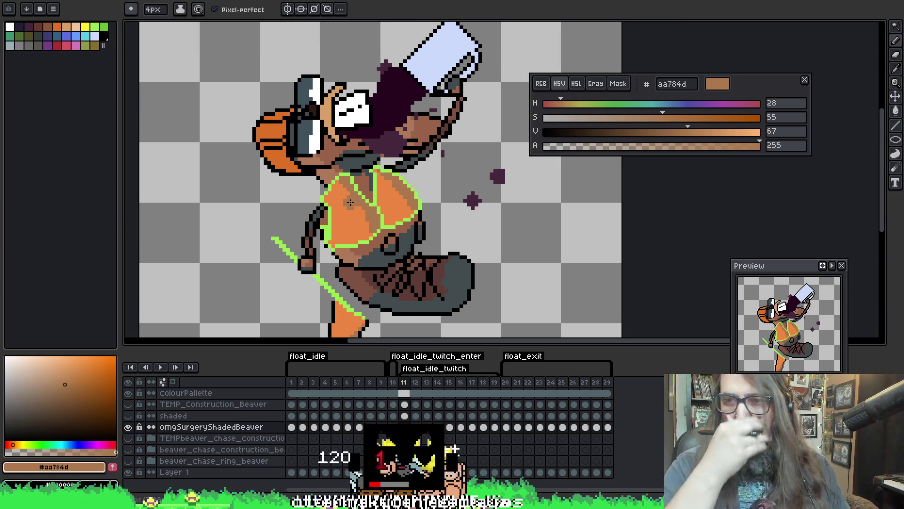
pyautogui.press('w')
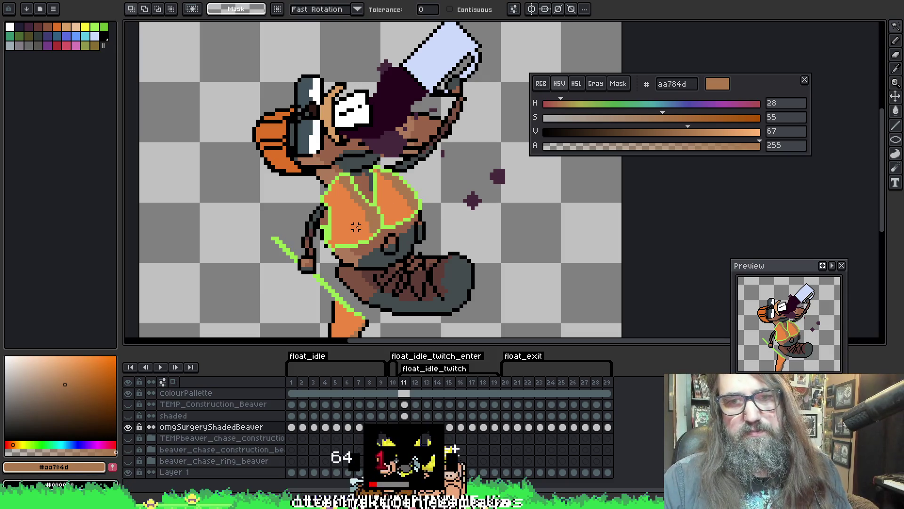
pyautogui.press('b')
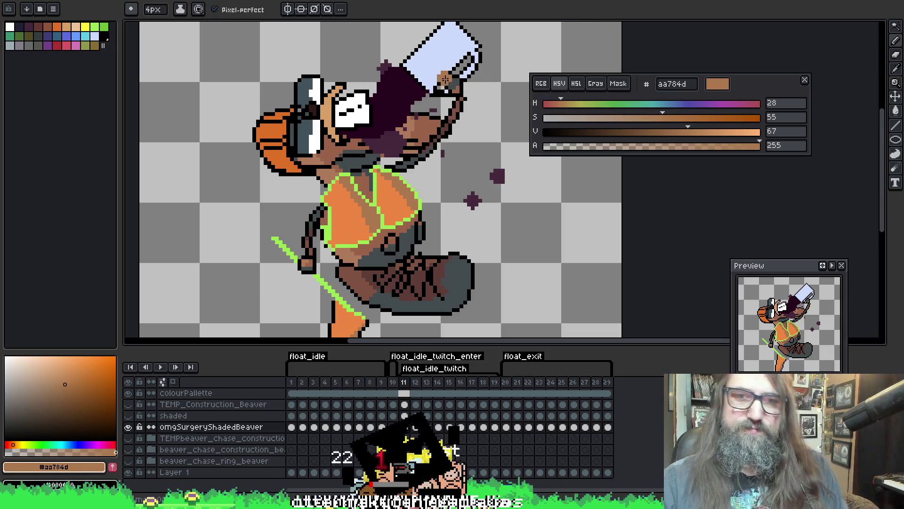
pyautogui.press('Right')
# Select the orange torso and tail and add a darker brown mark on the torso.
pyautogui.press('w')
pyautogui.click(357, 204)
pyautogui.press('b')
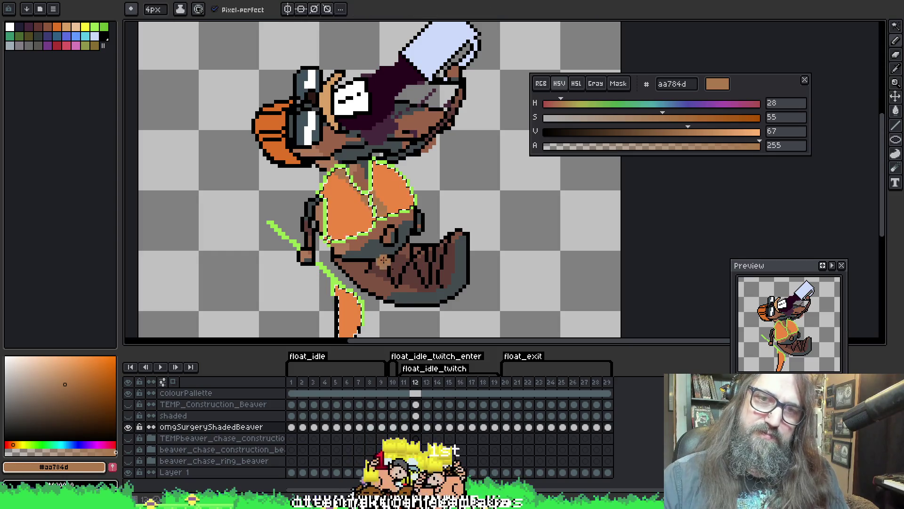
pyautogui.click(366, 214)
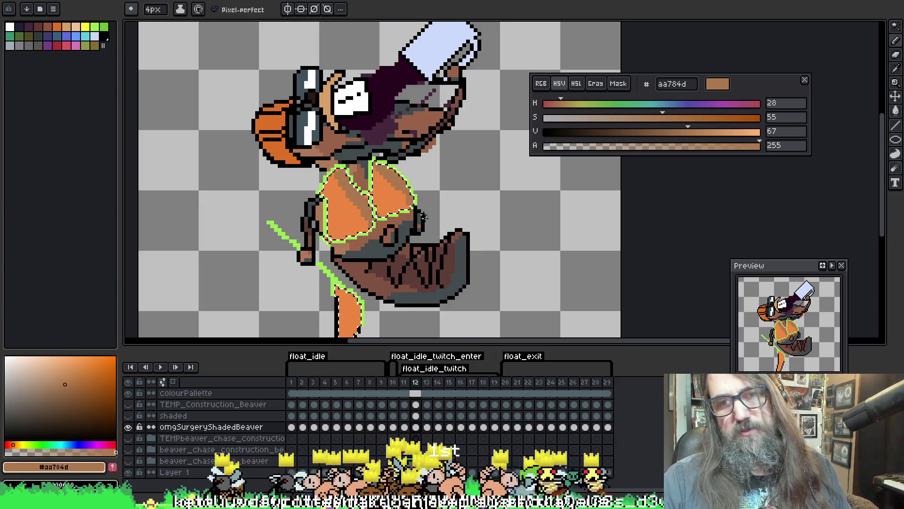
pyautogui.scroll(-3, 401, 211)
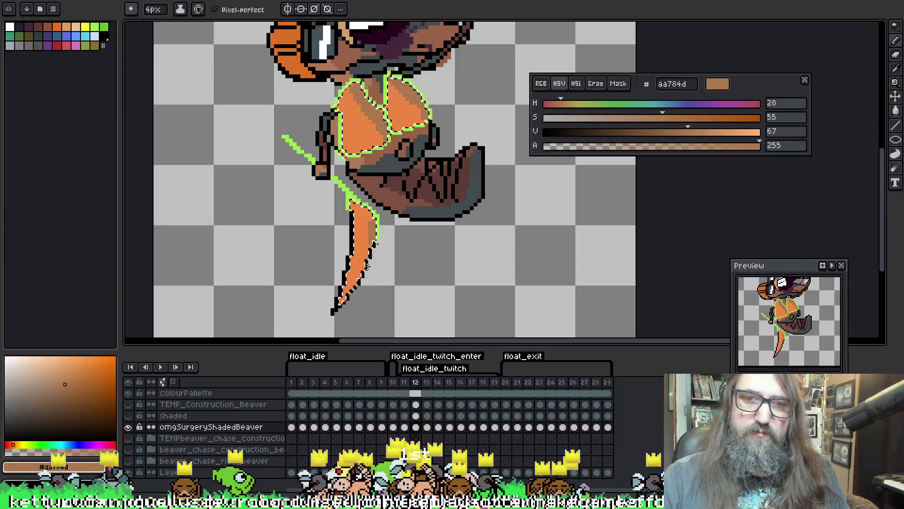
pyautogui.scroll(1, 360, 269)
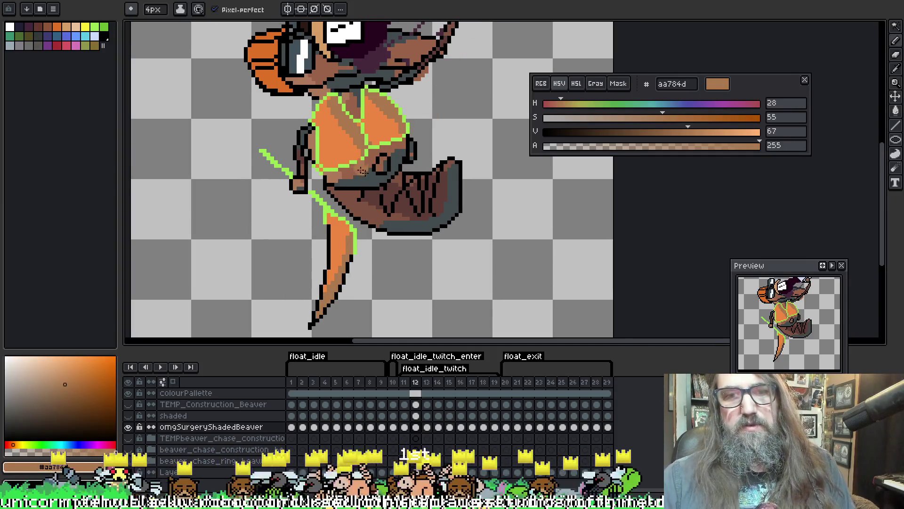
# On the next frame, select the orange torso regions and shade them tan.
pyautogui.press('Right')
pyautogui.click(377, 177)
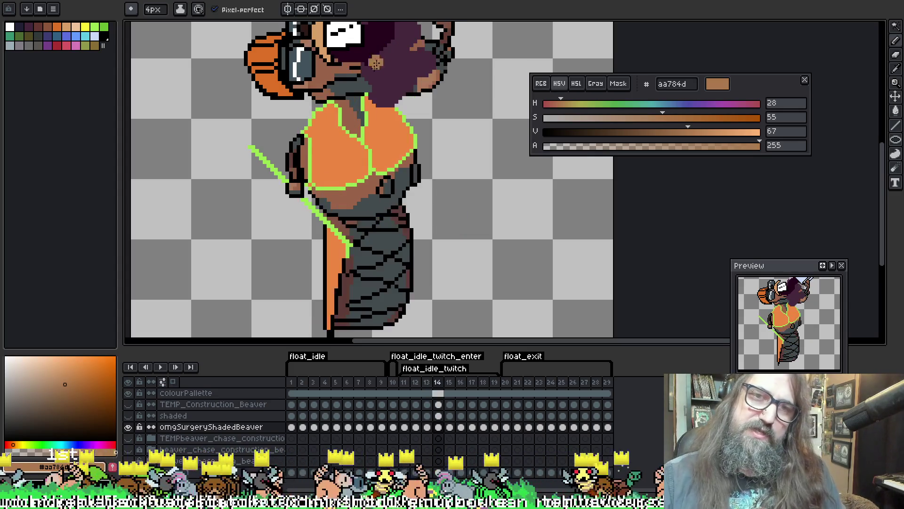
pyautogui.press('Right')
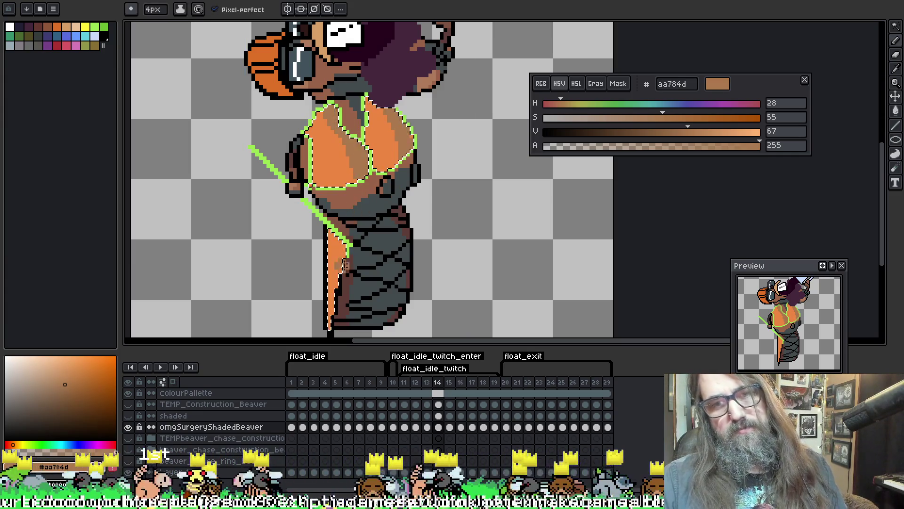
pyautogui.scroll(-3, 347, 116)
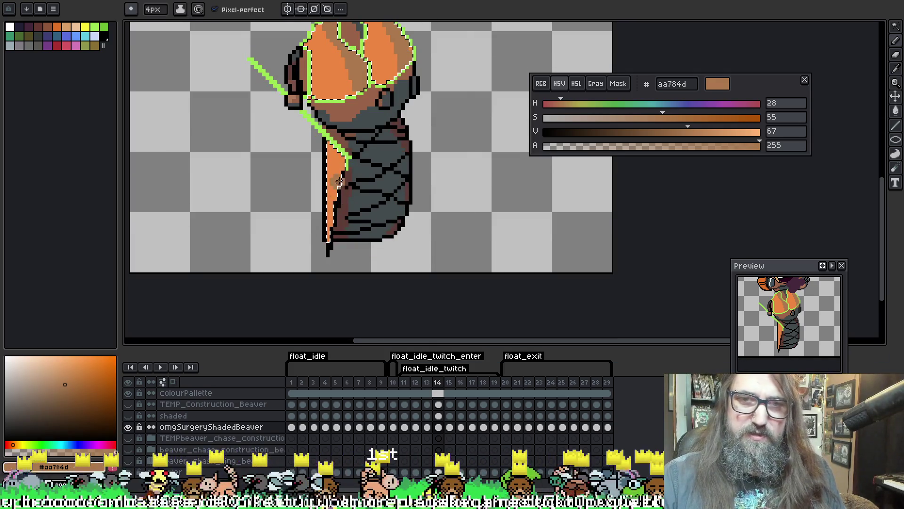
pyautogui.scroll(2, 348, 116)
# On the following frame, select all the sprite's orange areas and paint tan shading.
pyautogui.press('Right')
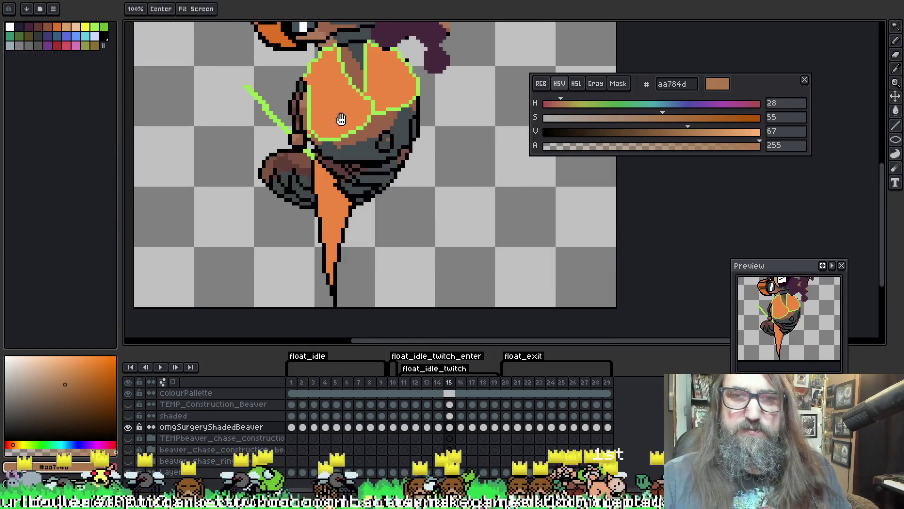
pyautogui.scroll(1, 343, 125)
pyautogui.press('w')
pyautogui.click(342, 125)
pyautogui.press('b')
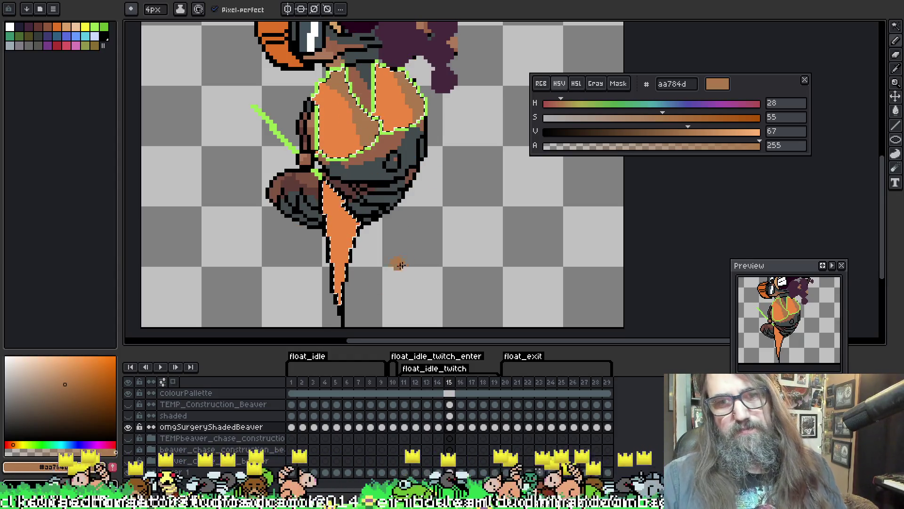
pyautogui.scroll(-1, 398, 263)
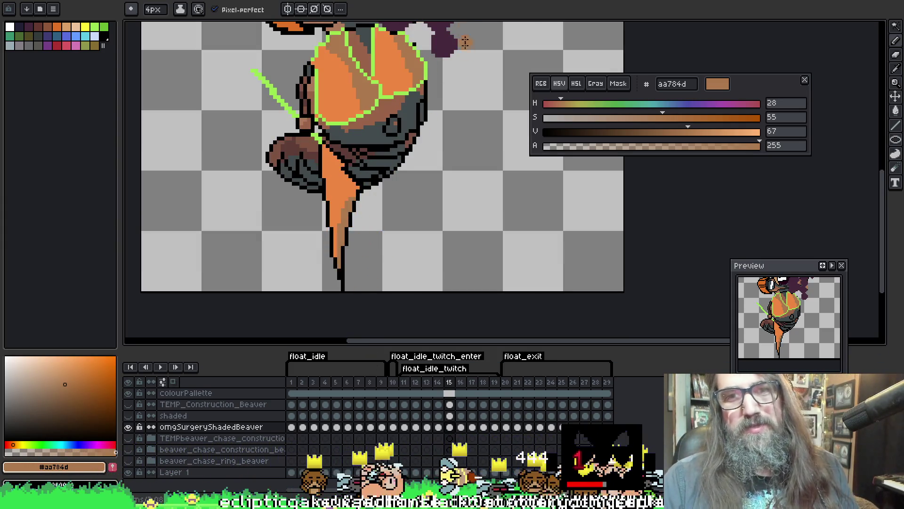
# Select and shade the orange body and tail regions on frames 16 and 17.
pyautogui.press('Right')
pyautogui.scroll(1, 376, 173)
pyautogui.click(355, 74)
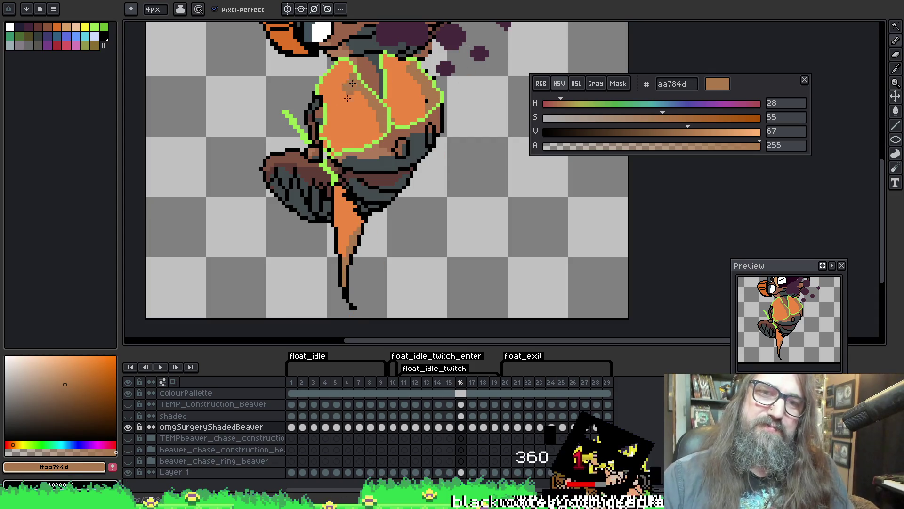
pyautogui.press('Right')
pyautogui.click(414, 61)
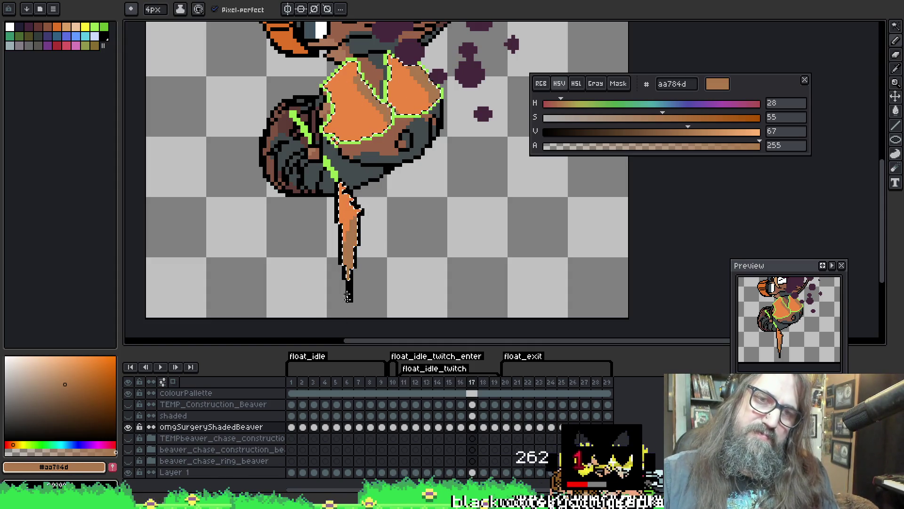
pyautogui.press('Right')
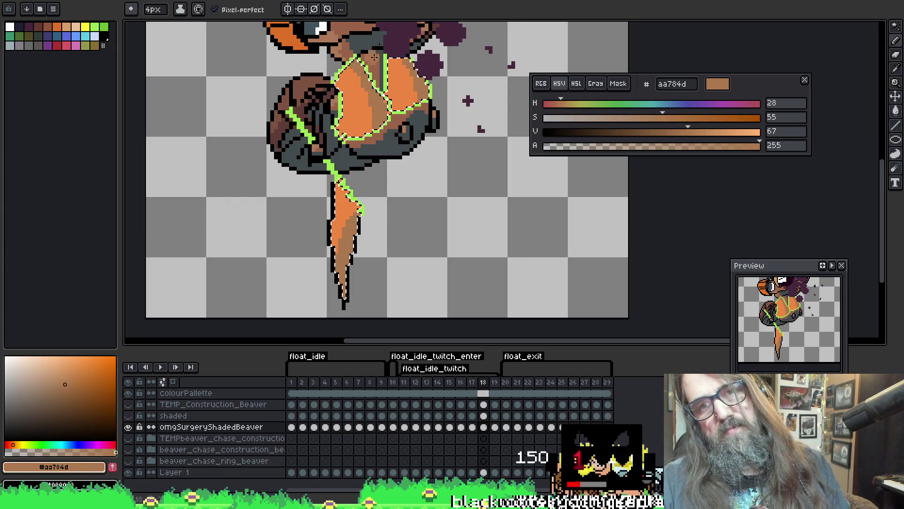
# Shade the orange areas on frame 19, then advance to frame 20.
pyautogui.press('Right')
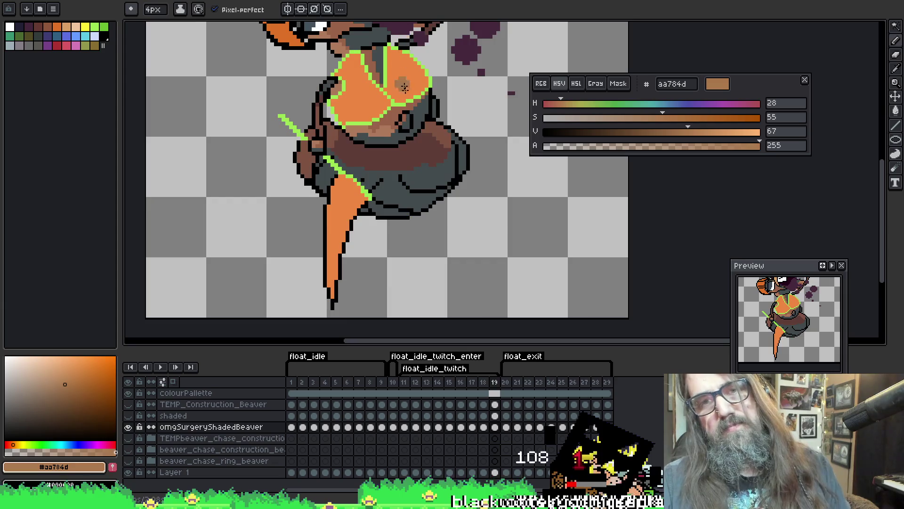
pyautogui.click(356, 55)
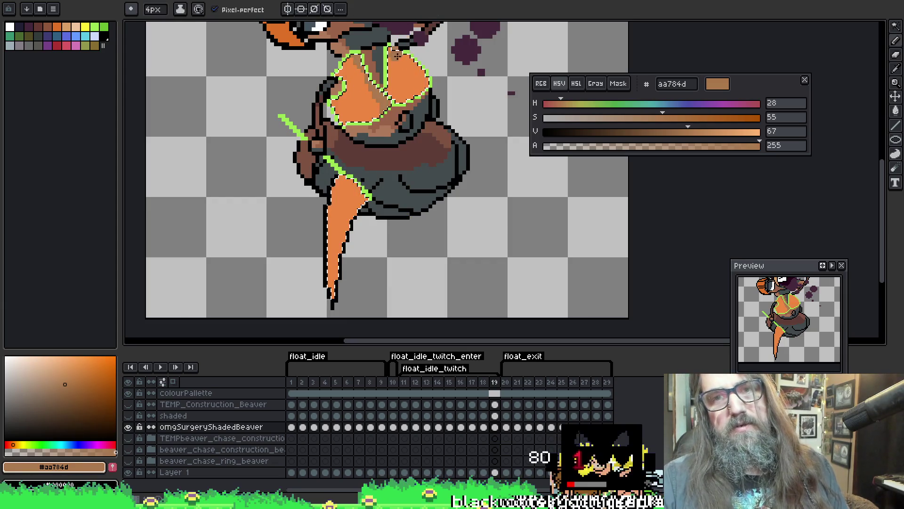
pyautogui.scroll(-3, 369, 189)
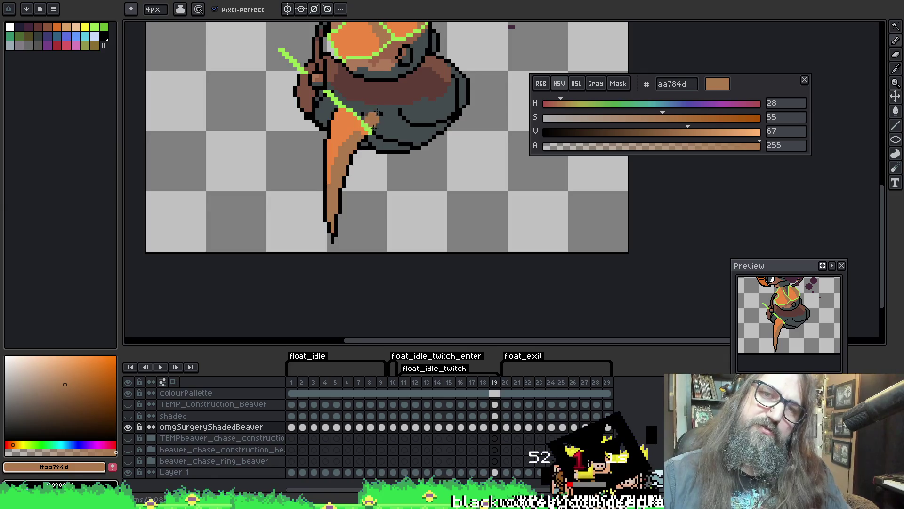
pyautogui.moveTo(370, 150); pyautogui.dragTo(371, 267)
pyautogui.press('Right')
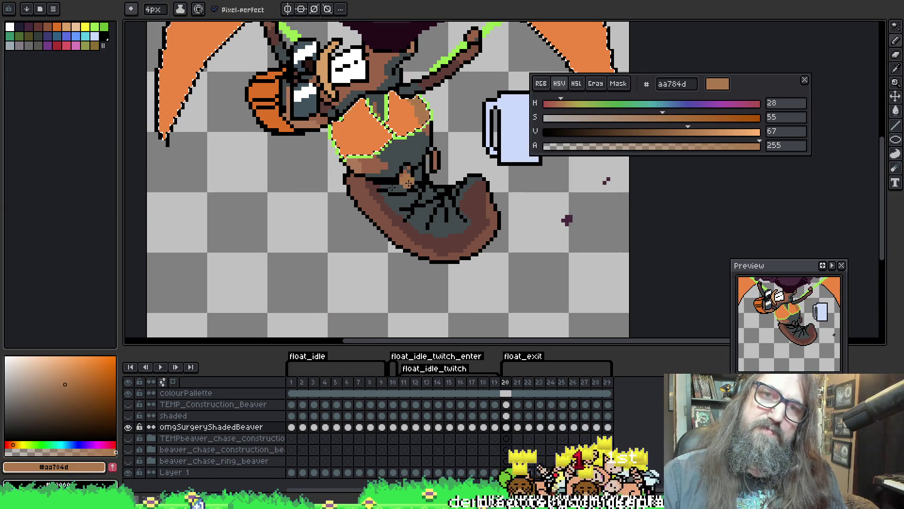
# On frame 20, shade the lower-left part of the left wing tan and check the right wing.
pyautogui.scroll(5, 408, 76)
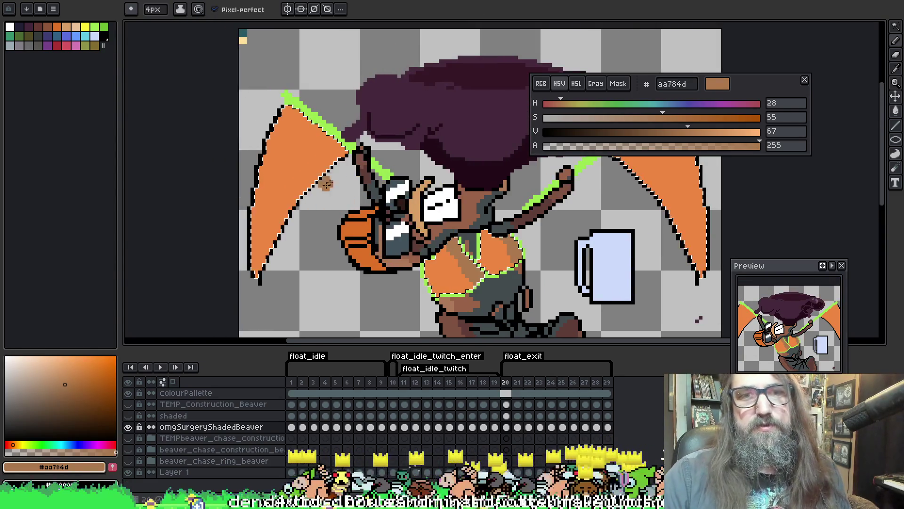
pyautogui.moveTo(280, 209)
pyautogui.mouseDown()
pyautogui.moveTo(259, 268)
pyautogui.moveTo(275, 187)
pyautogui.mouseUp()
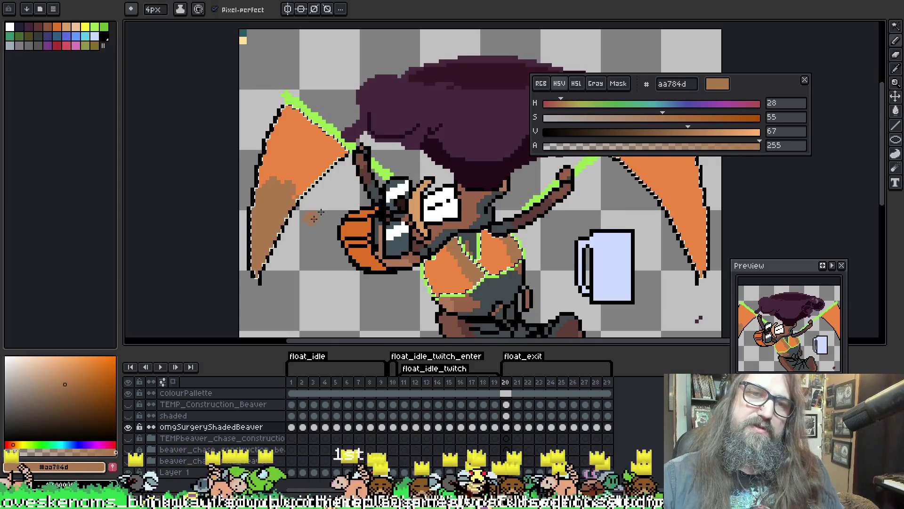
pyautogui.moveTo(648, 225)
pyautogui.mouseDown()
pyautogui.moveTo(478, 218)
pyautogui.moveTo(495, 186)
pyautogui.moveTo(513, 198)
pyautogui.moveTo(542, 264)
pyautogui.mouseUp()
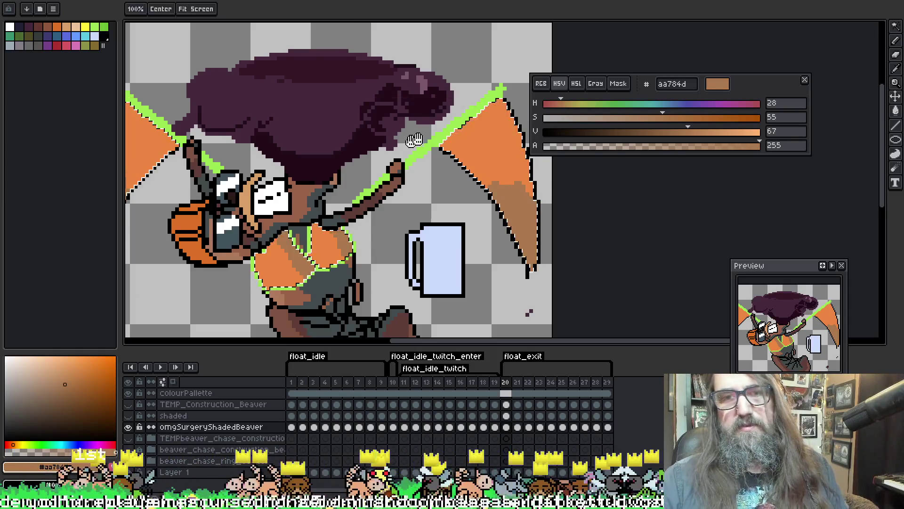
pyautogui.moveTo(377, 221); pyautogui.dragTo(504, 215)
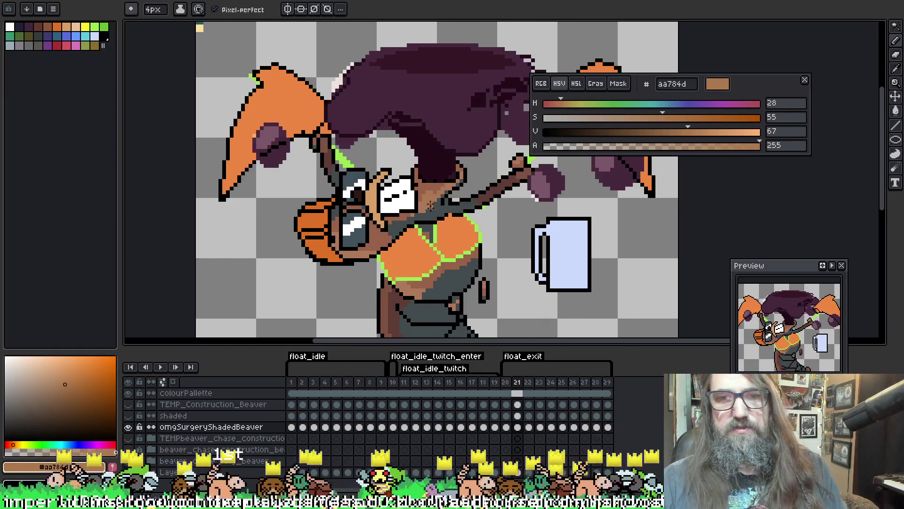
# On frame 21, shade the left wing above the purple ball and the right wing's top and edge.
pyautogui.press('Right')
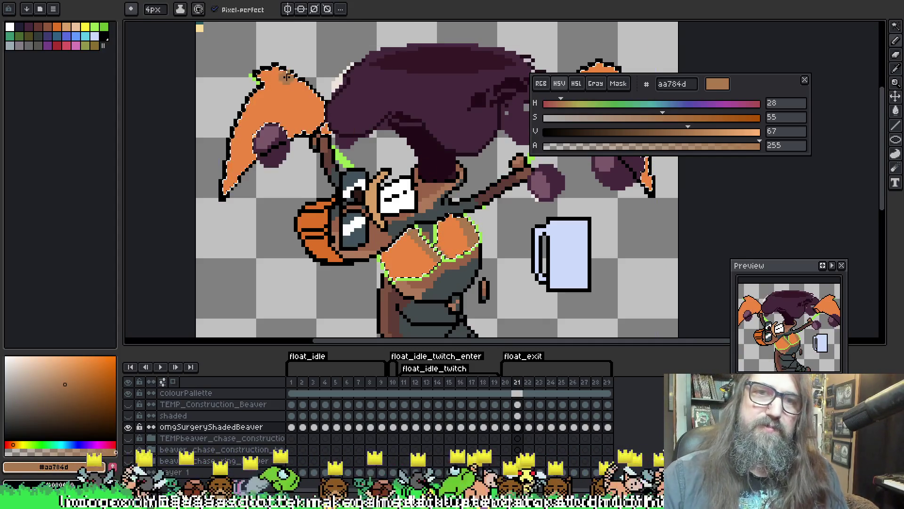
pyautogui.moveTo(254, 125); pyautogui.dragTo(305, 117)
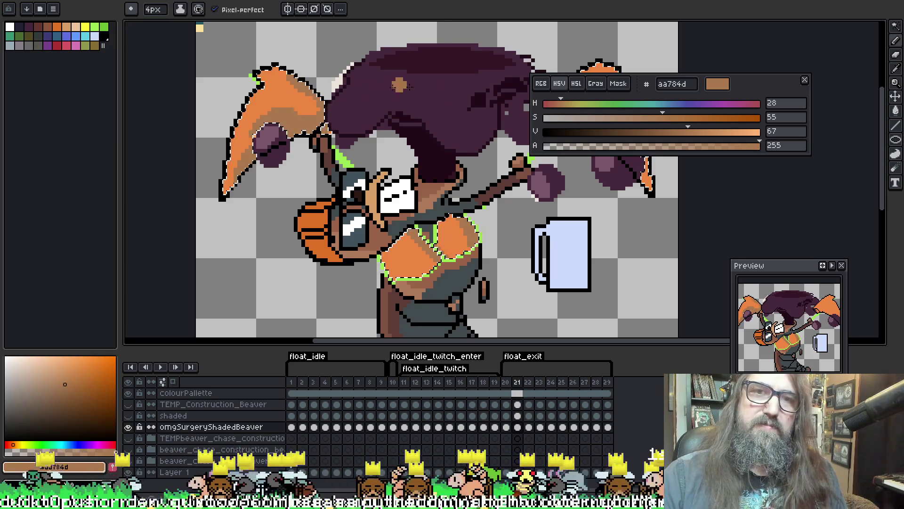
pyautogui.moveTo(485, 21); pyautogui.dragTo(359, 27)
pyautogui.moveTo(435, 94); pyautogui.dragTo(453, 107)
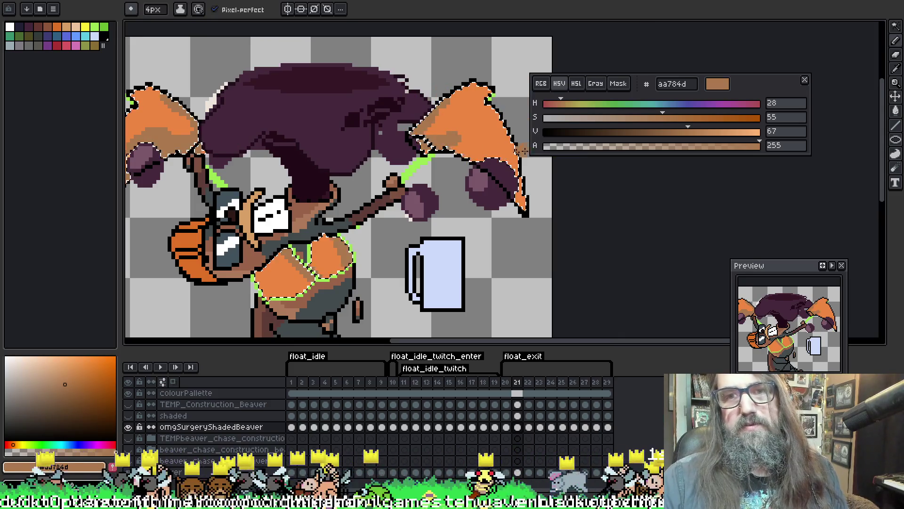
pyautogui.moveTo(476, 136); pyautogui.dragTo(513, 193)
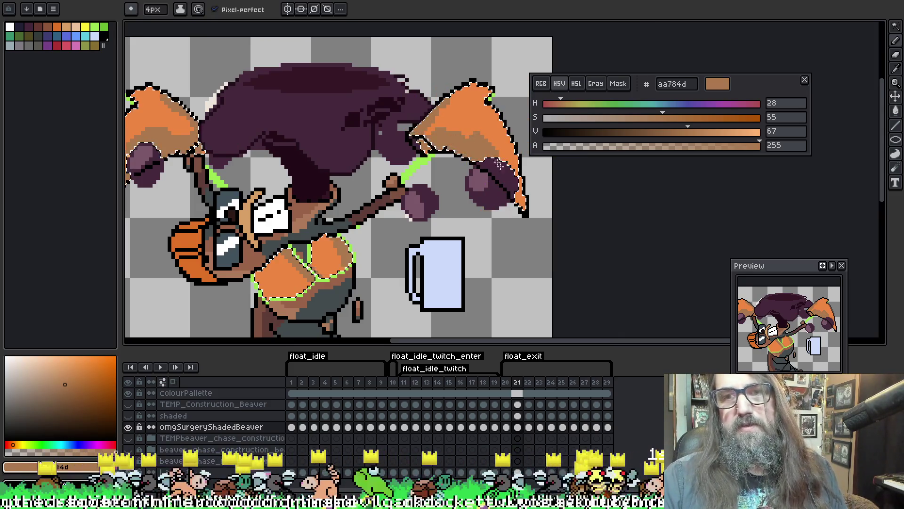
# On frame 22, select the orange wings and chest, shade them, then advance to frame 23.
pyautogui.press('Right')
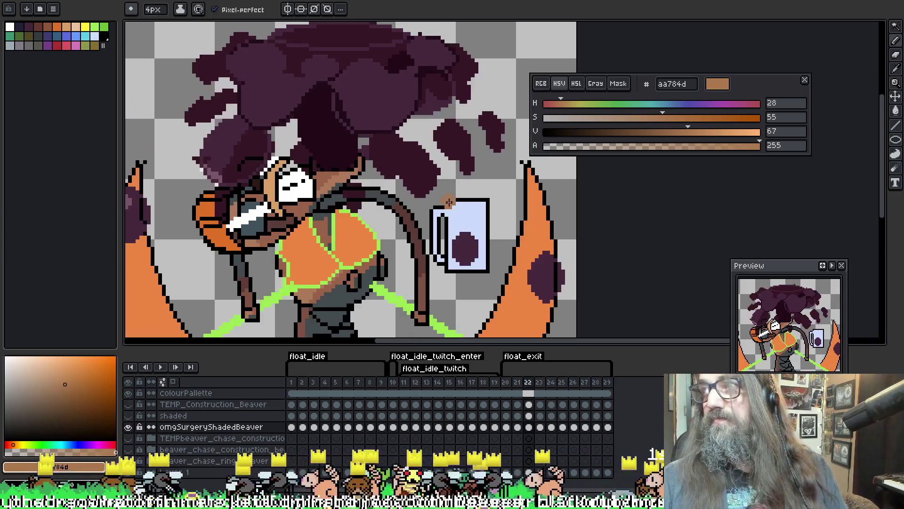
pyautogui.moveTo(427, 101); pyautogui.dragTo(473, 100)
pyautogui.moveTo(201, 255)
pyautogui.mouseDown()
pyautogui.moveTo(226, 196)
pyautogui.moveTo(263, 147)
pyautogui.mouseUp()
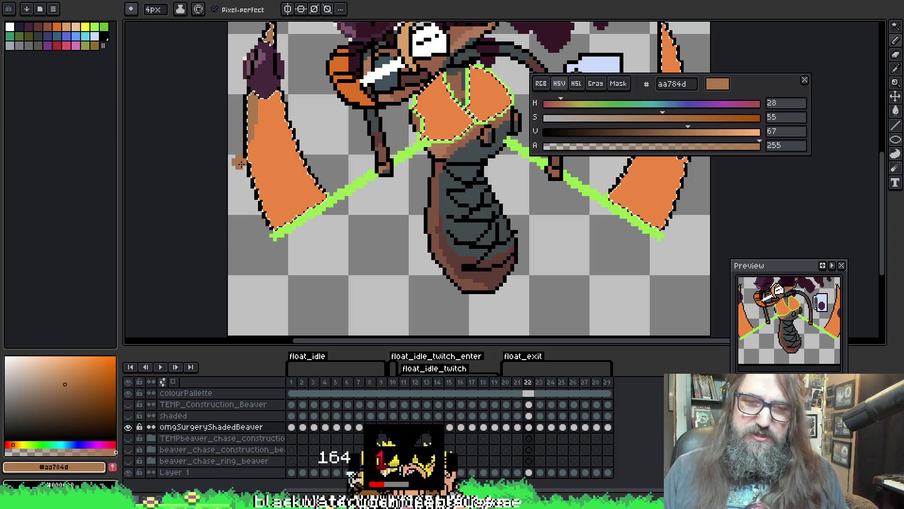
pyautogui.hscroll(5, 431, 252)
pyautogui.scroll(2, 432, 252)
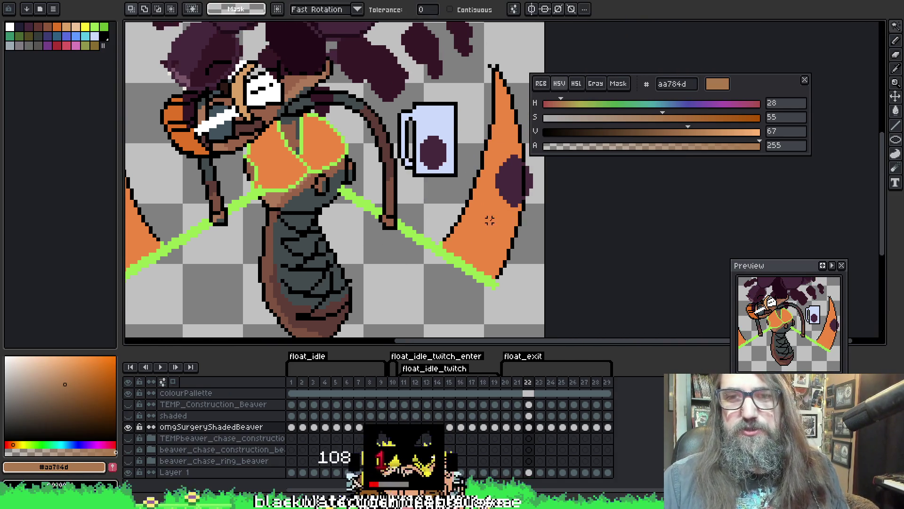
pyautogui.keyDown('ctrl'); pyautogui.click(508, 211); pyautogui.keyUp('ctrl')
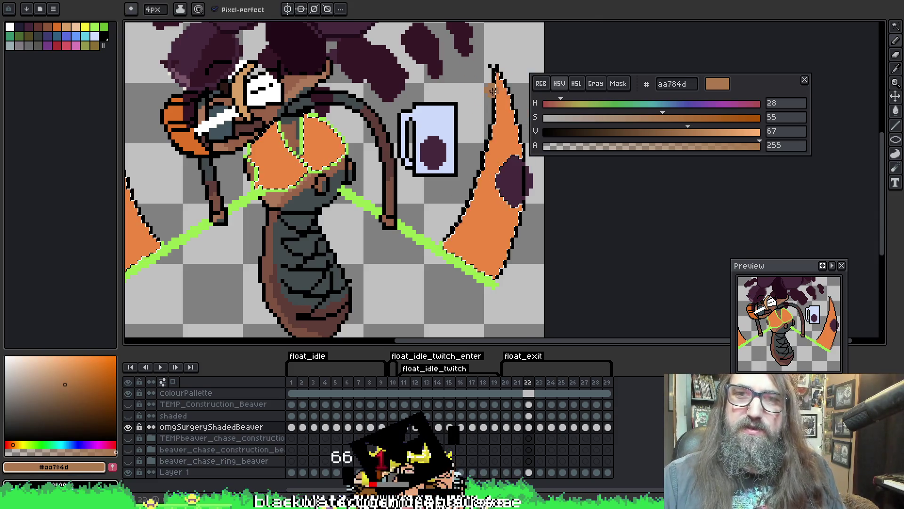
pyautogui.moveTo(503, 148)
pyautogui.mouseDown()
pyautogui.moveTo(580, 141)
pyautogui.moveTo(602, 126)
pyautogui.mouseUp()
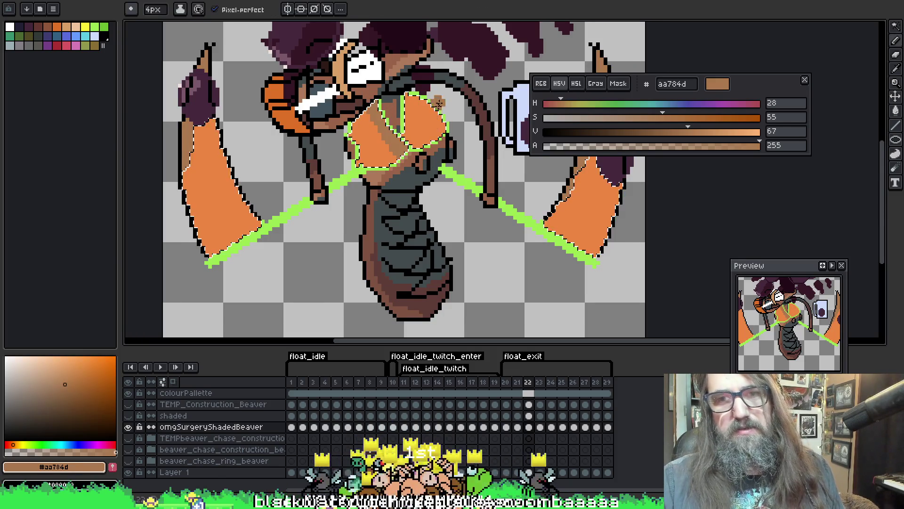
pyautogui.press('.')
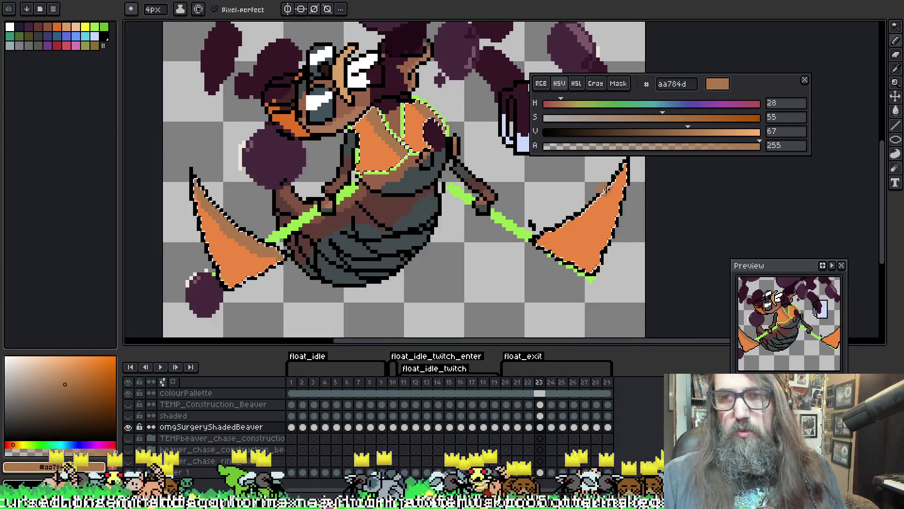
# Even out the right wing's edge shading and step forward to frame 25.
pyautogui.moveTo(615, 230); pyautogui.dragTo(622, 213)
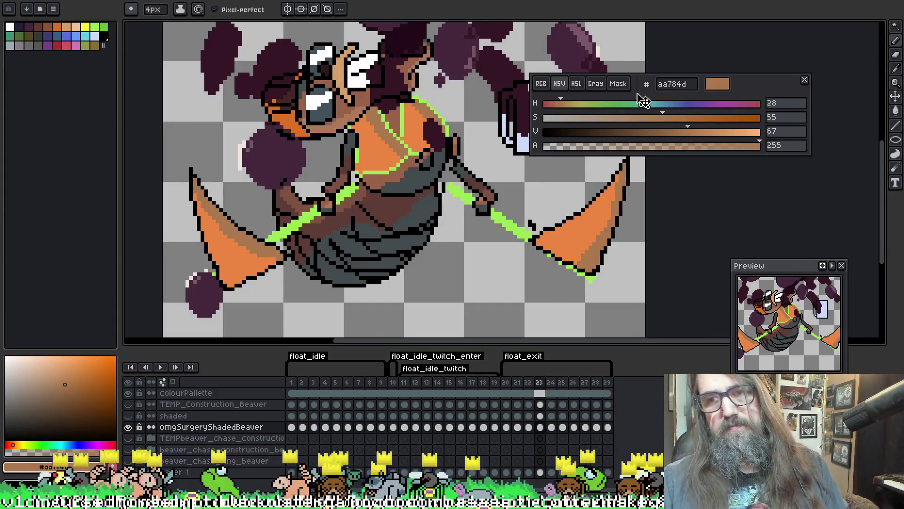
pyautogui.press('.')
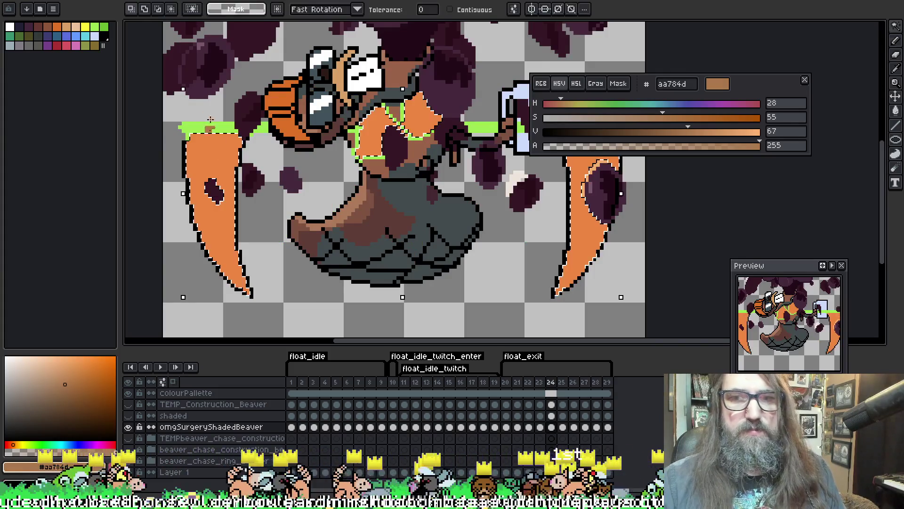
pyautogui.press('b')
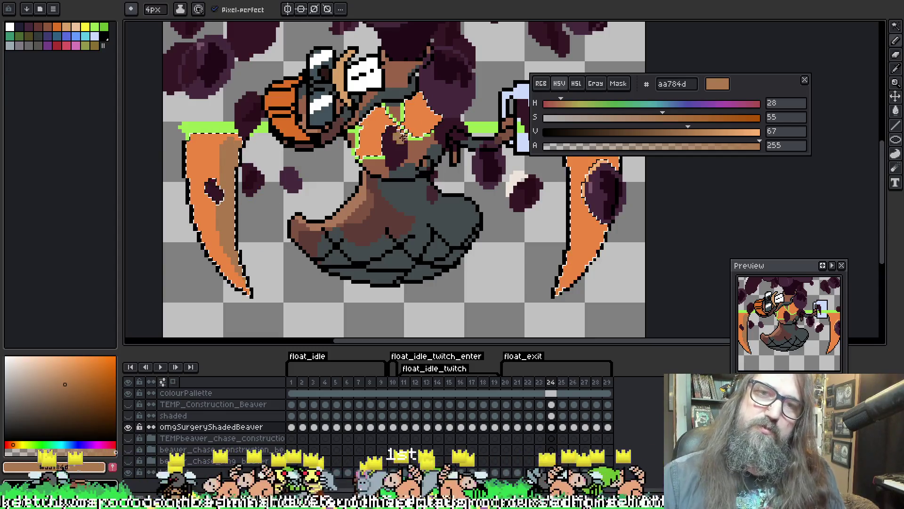
pyautogui.hscroll(5, 451, 156)
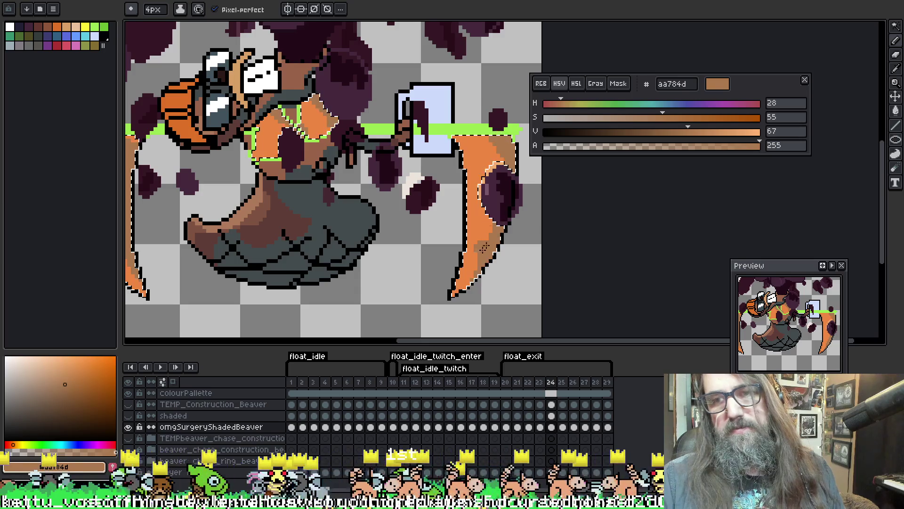
pyautogui.hscroll(-5, 262, 151)
pyautogui.press('Right')
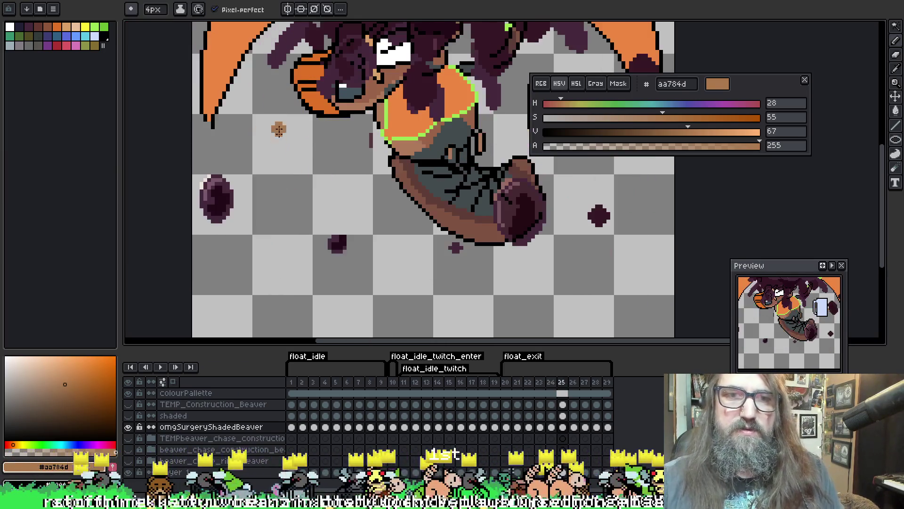
# On frame 25, select the orange scythes and shade both wings' inner edges tan.
pyautogui.press('w')
pyautogui.scroll(3, 278, 104)
pyautogui.click(285, 96)
pyautogui.scroll(2, 298, 89)
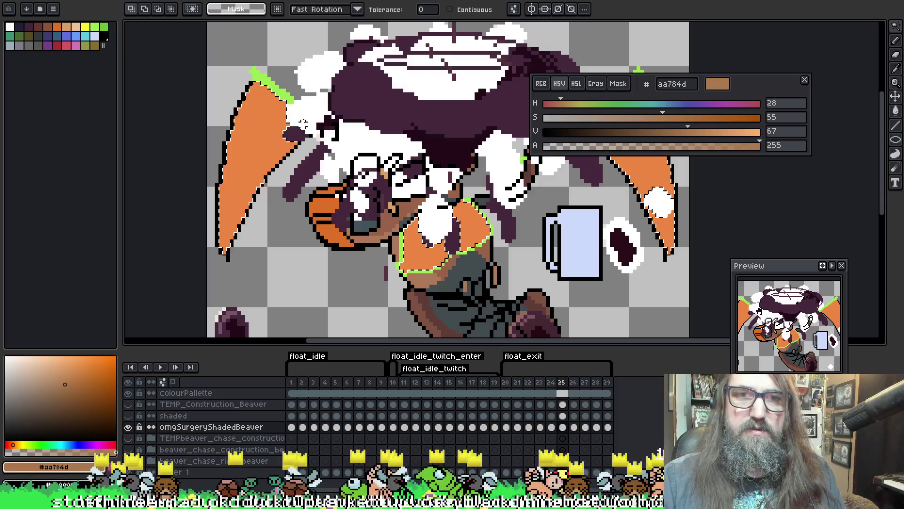
pyautogui.press('b')
pyautogui.moveTo(291, 129)
pyautogui.mouseDown()
pyautogui.moveTo(281, 155)
pyautogui.moveTo(280, 104)
pyautogui.mouseUp()
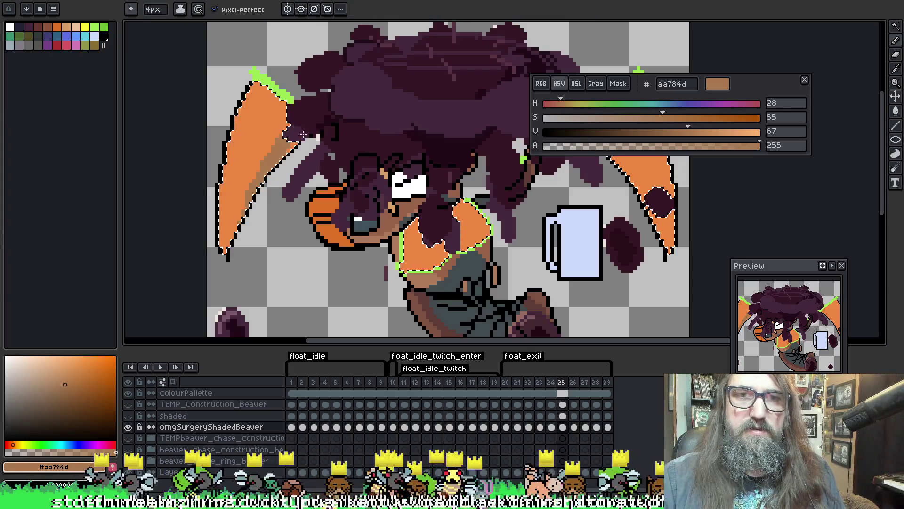
pyautogui.moveTo(377, 141); pyautogui.dragTo(268, 159)
pyautogui.moveTo(528, 207)
pyautogui.mouseDown()
pyautogui.moveTo(490, 141)
pyautogui.moveTo(511, 110)
pyautogui.moveTo(485, 146)
pyautogui.mouseUp()
pyautogui.press('space')
pyautogui.moveTo(517, 185)
pyautogui.mouseDown()
pyautogui.moveTo(439, 176)
pyautogui.moveTo(593, 127)
pyautogui.moveTo(609, 136)
pyautogui.mouseUp()
pyautogui.press('space')
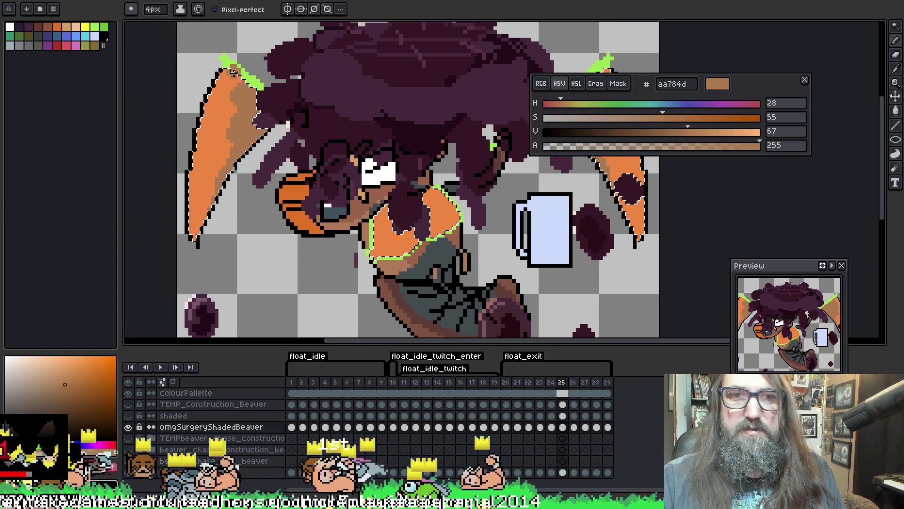
pyautogui.hotkey('ctrl', 'd')
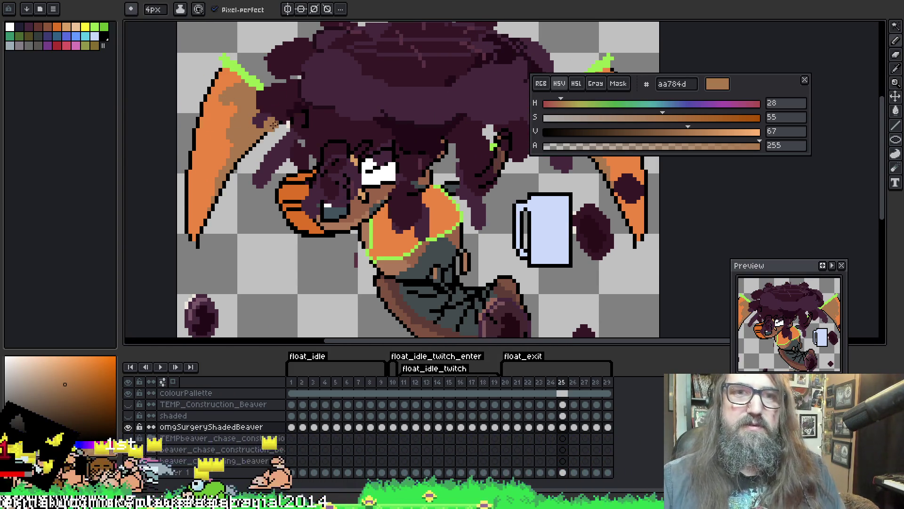
# On frame 26, reselect the scythes and add tan highlights down both wings.
pyautogui.press('.')
pyautogui.hotkey('ctrl', 'shift', 'd')
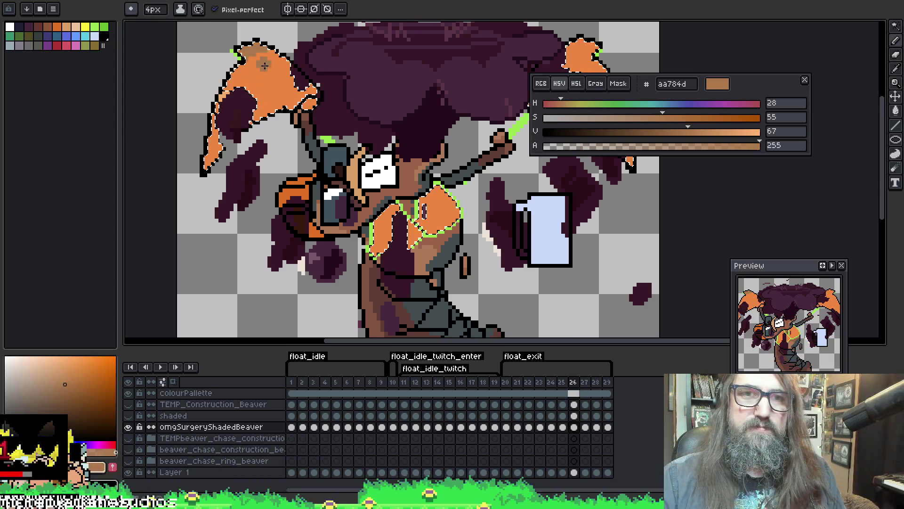
pyautogui.moveTo(263, 94)
pyautogui.mouseDown()
pyautogui.moveTo(300, 106)
pyautogui.moveTo(298, 72)
pyautogui.mouseUp()
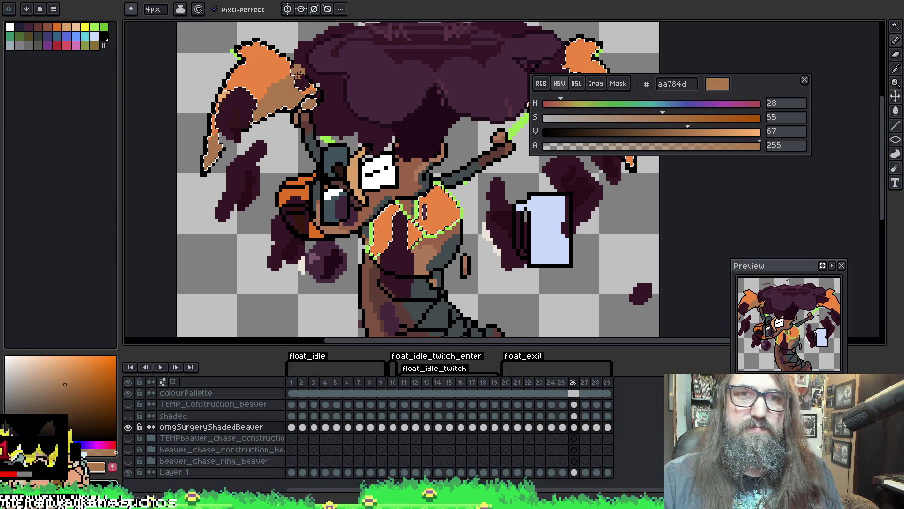
pyautogui.moveTo(334, 117); pyautogui.dragTo(178, 130)
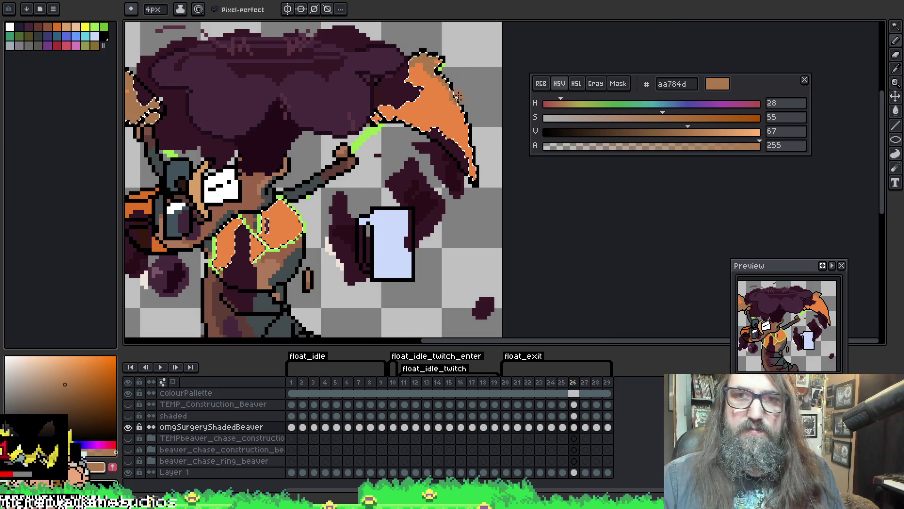
pyautogui.moveTo(458, 95)
pyautogui.mouseDown()
pyautogui.moveTo(451, 85)
pyautogui.moveTo(473, 168)
pyautogui.moveTo(538, 126)
pyautogui.mouseUp()
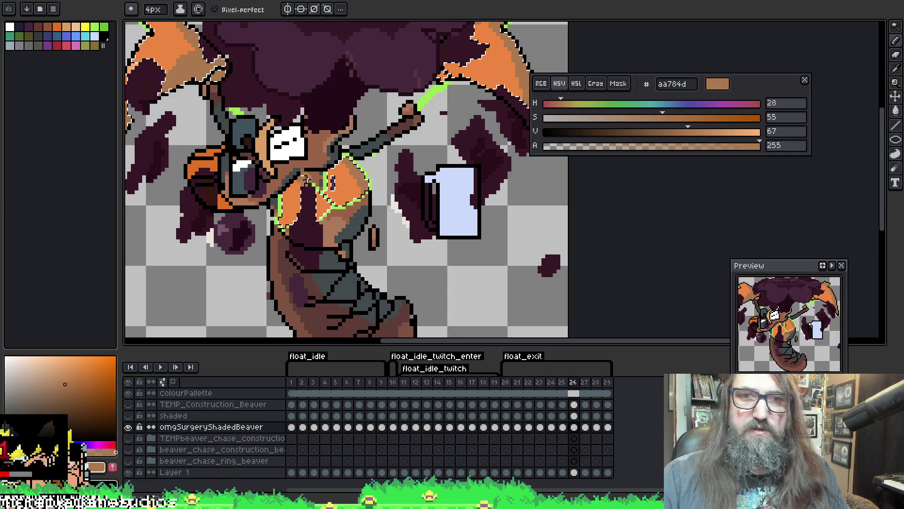
pyautogui.press('Right')
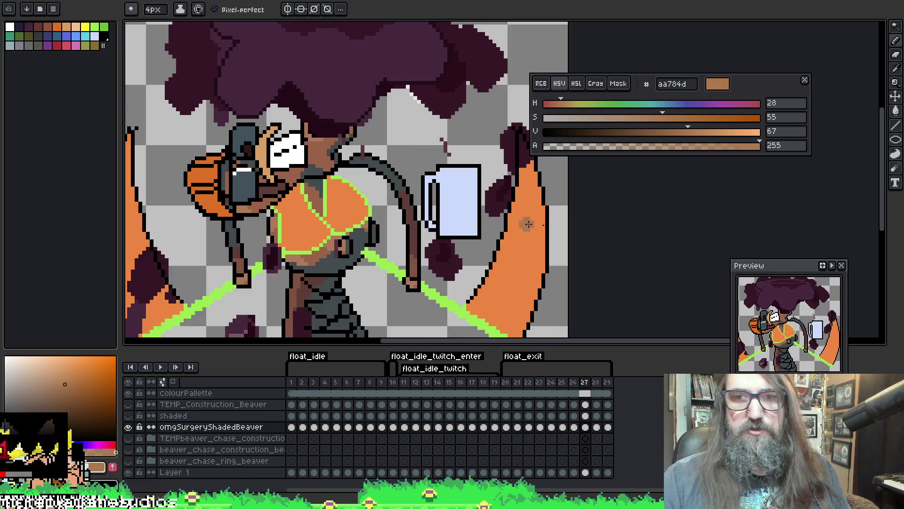
# On frame 27, shade the vest's upper-left and the left wing's edge tan.
pyautogui.moveTo(528, 225)
pyautogui.mouseDown()
pyautogui.moveTo(472, 94)
pyautogui.moveTo(475, 141)
pyautogui.moveTo(481, 125)
pyautogui.moveTo(464, 236)
pyautogui.mouseUp()
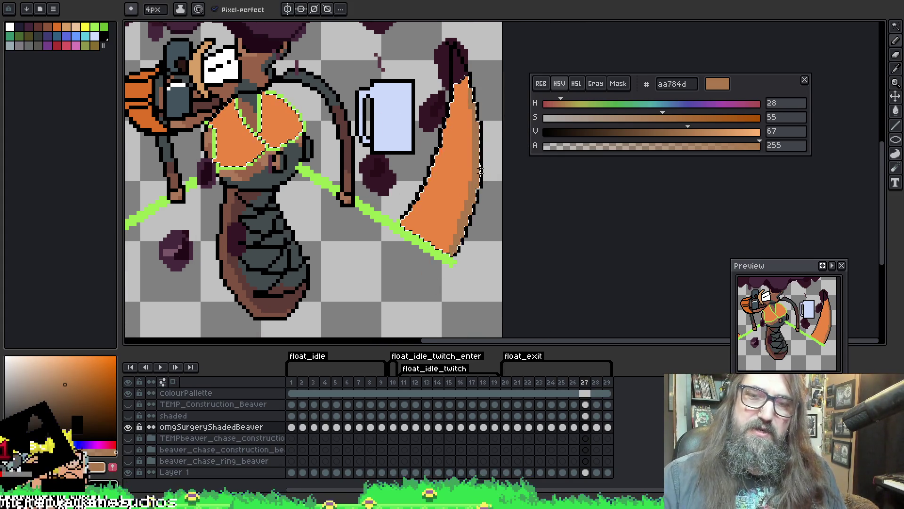
pyautogui.moveTo(281, 94)
pyautogui.mouseDown()
pyautogui.moveTo(381, 108)
pyautogui.moveTo(406, 175)
pyautogui.mouseUp()
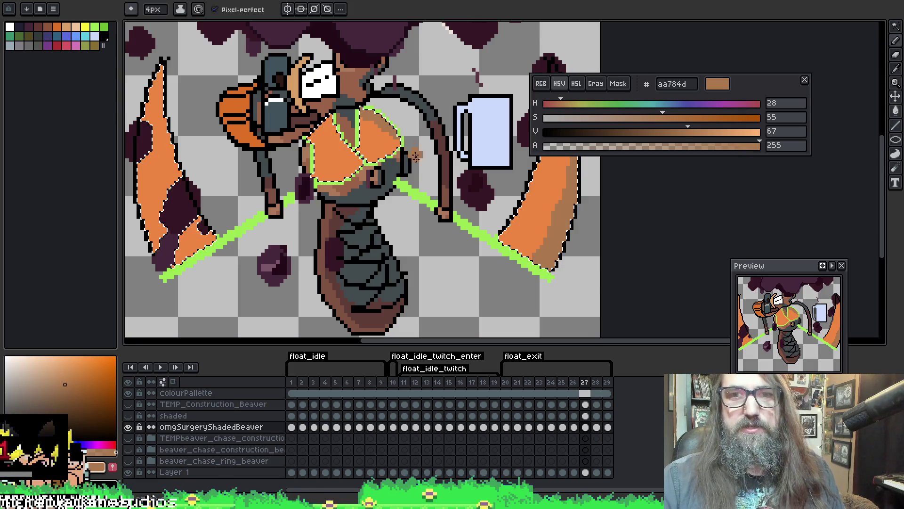
pyautogui.moveTo(363, 146); pyautogui.dragTo(338, 128)
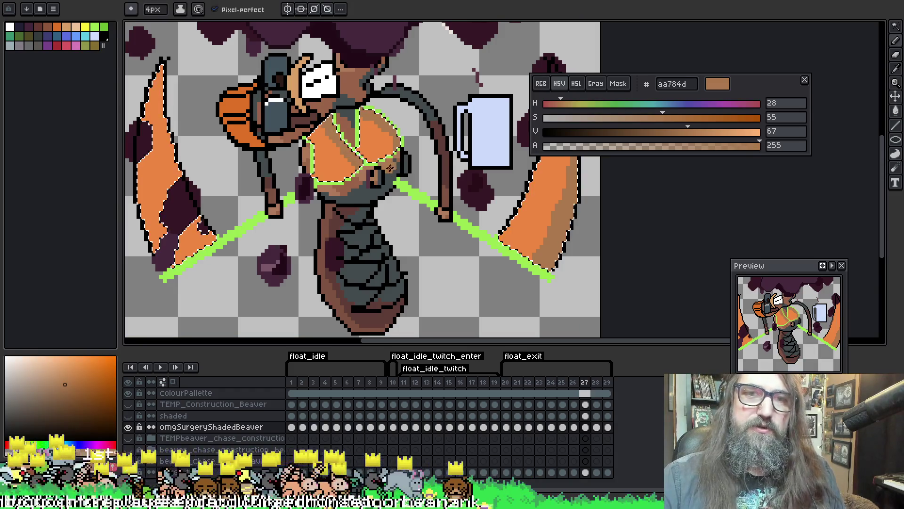
pyautogui.moveTo(389, 168); pyautogui.dragTo(450, 170)
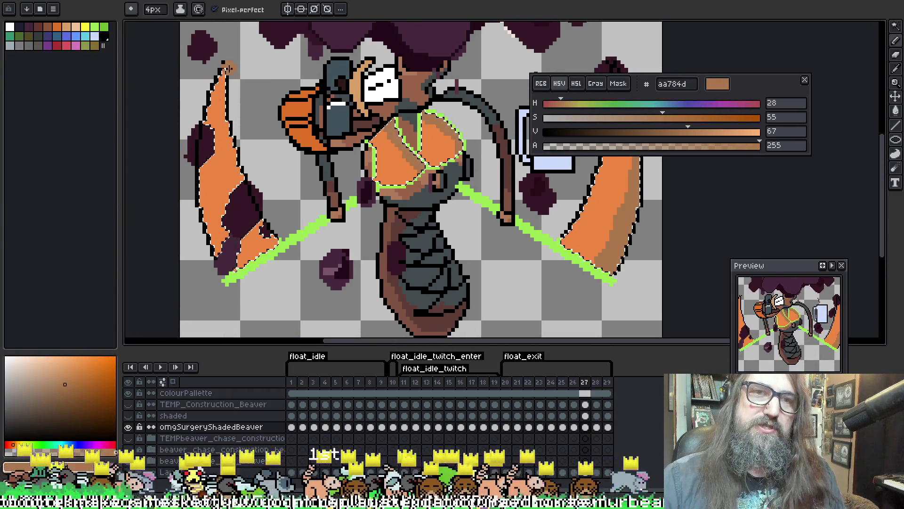
pyautogui.moveTo(228, 68); pyautogui.dragTo(255, 195)
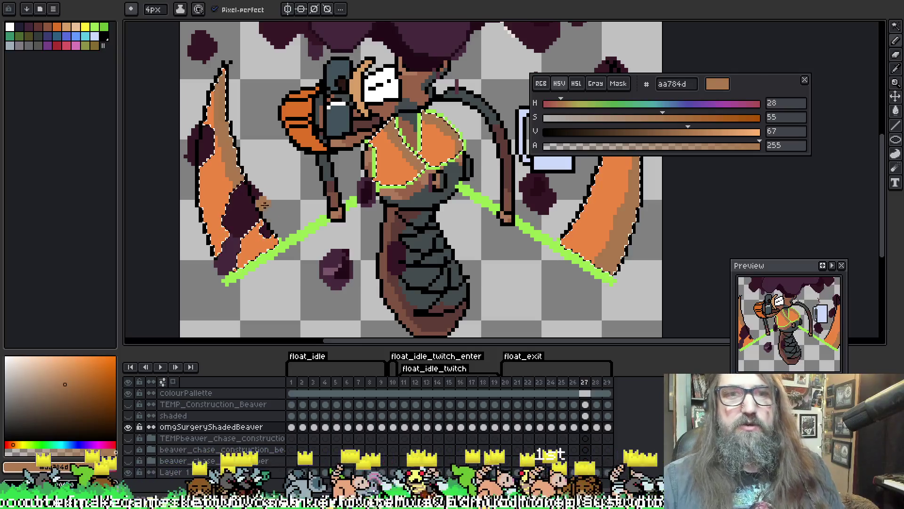
pyautogui.hotkey('ctrl', 'd')
pyautogui.moveTo(497, 96); pyautogui.dragTo(453, 122)
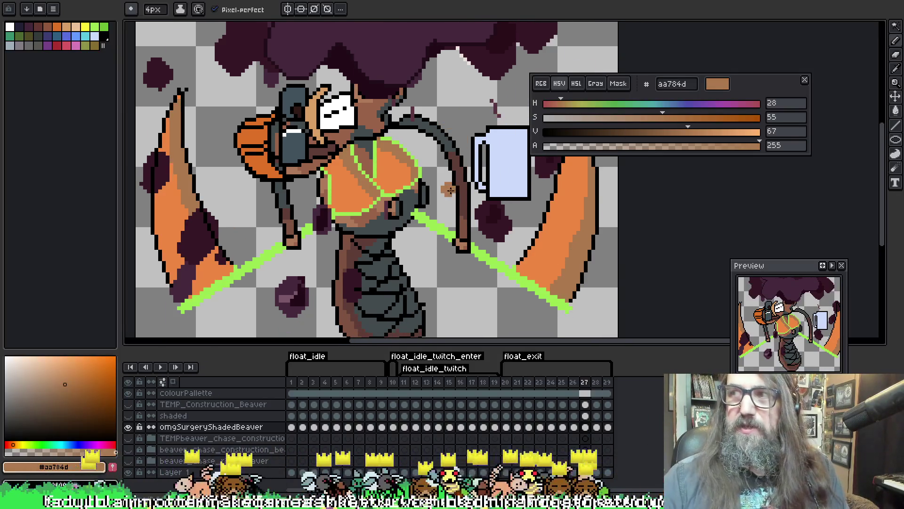
# On frame 28, shade the right wing's edge darker orange and the left wing's upper edge.
pyautogui.press('.')
pyautogui.moveTo(572, 281)
pyautogui.mouseDown()
pyautogui.moveTo(483, 199)
pyautogui.moveTo(484, 208)
pyautogui.mouseUp()
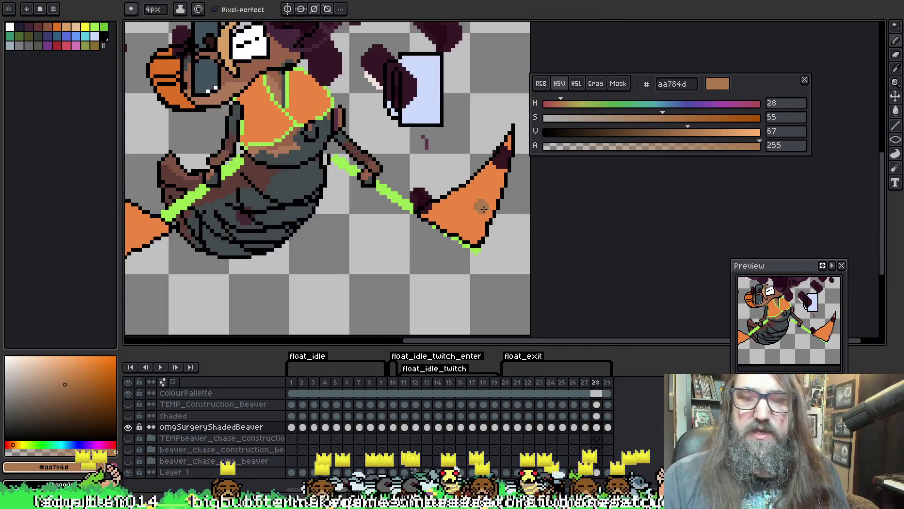
pyautogui.press('w')
pyautogui.click(490, 182)
pyautogui.press('b')
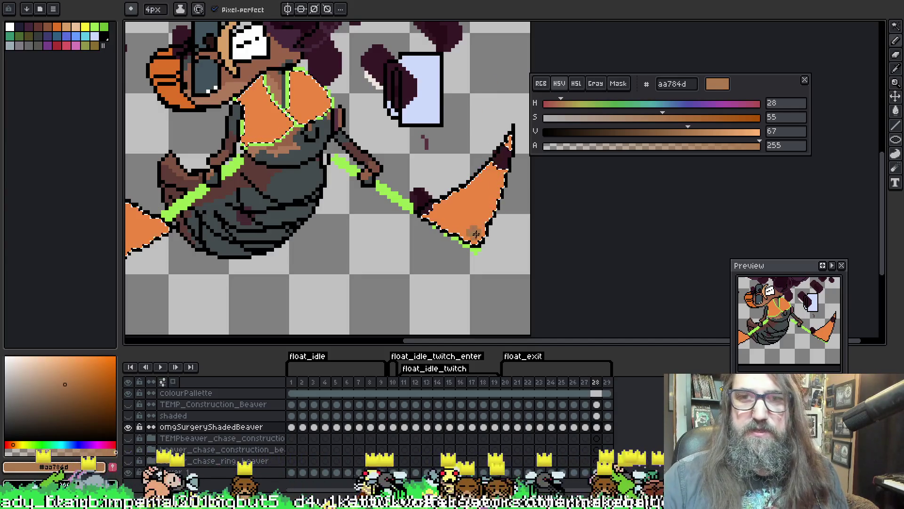
pyautogui.moveTo(507, 160); pyautogui.dragTo(477, 243)
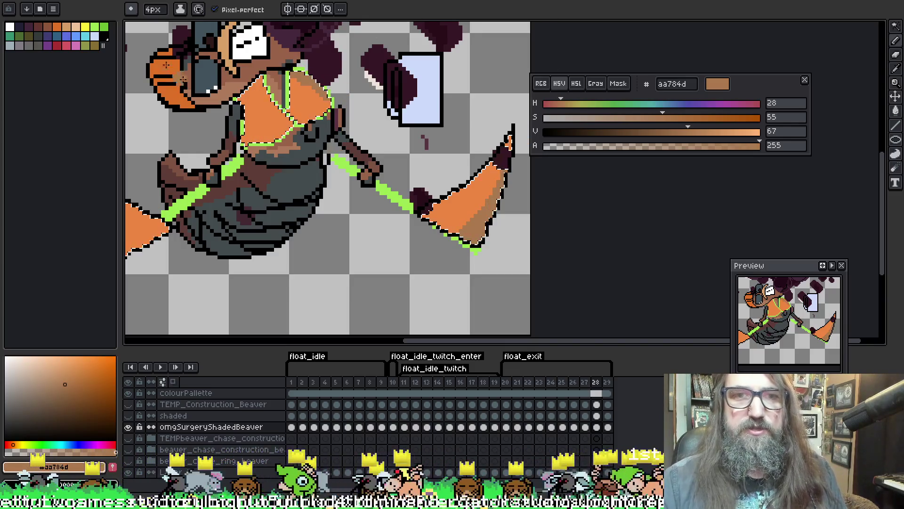
pyautogui.press('space')
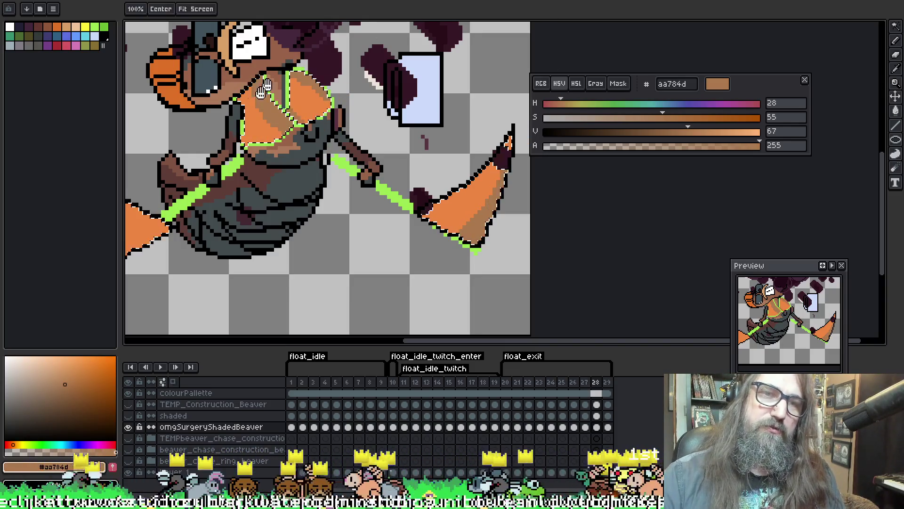
pyautogui.moveTo(264, 87); pyautogui.dragTo(387, 97)
pyautogui.moveTo(278, 235)
pyautogui.mouseDown()
pyautogui.moveTo(226, 198)
pyautogui.moveTo(254, 216)
pyautogui.mouseUp()
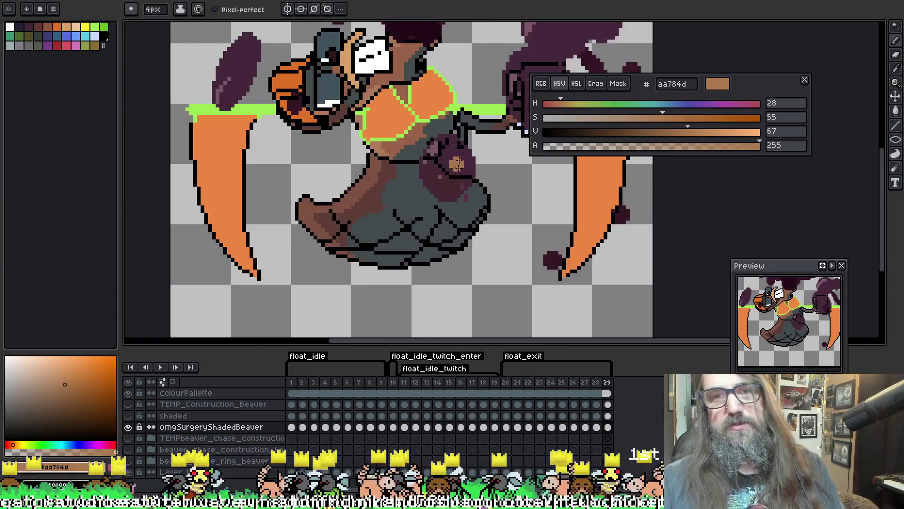
# On frame 29, shade the left wing's top edge tan, then pan toward the right wing.
pyautogui.press('Right')
pyautogui.moveTo(389, 163)
pyautogui.mouseDown()
pyautogui.moveTo(351, 141)
pyautogui.moveTo(395, 143)
pyautogui.mouseUp()
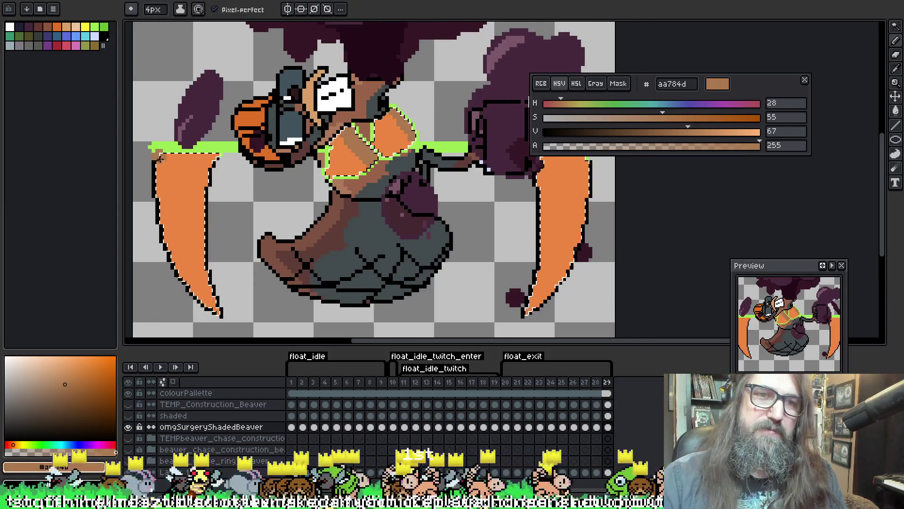
pyautogui.moveTo(163, 159); pyautogui.dragTo(207, 157)
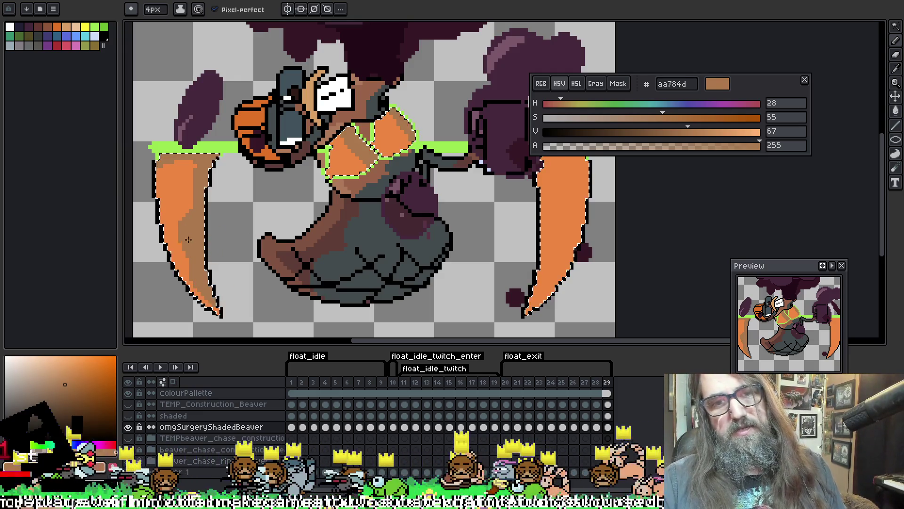
pyautogui.press('space')
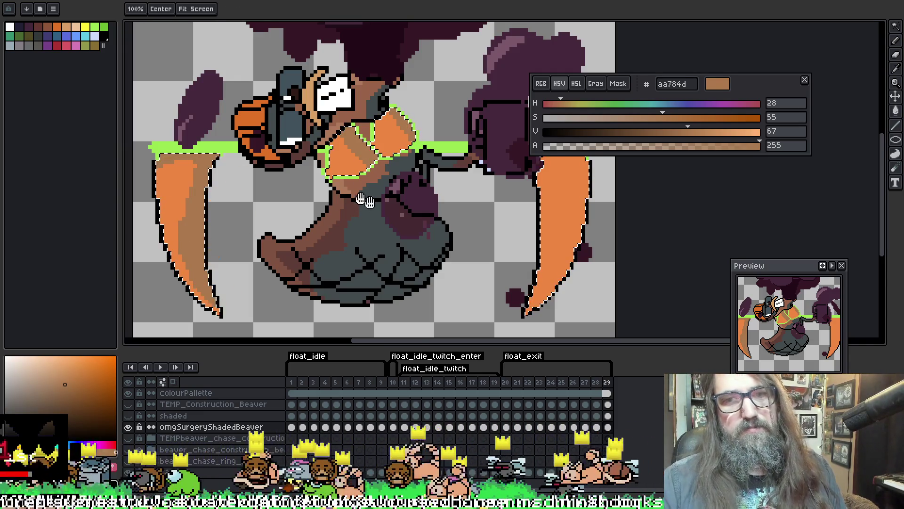
pyautogui.moveTo(363, 200); pyautogui.dragTo(247, 156)
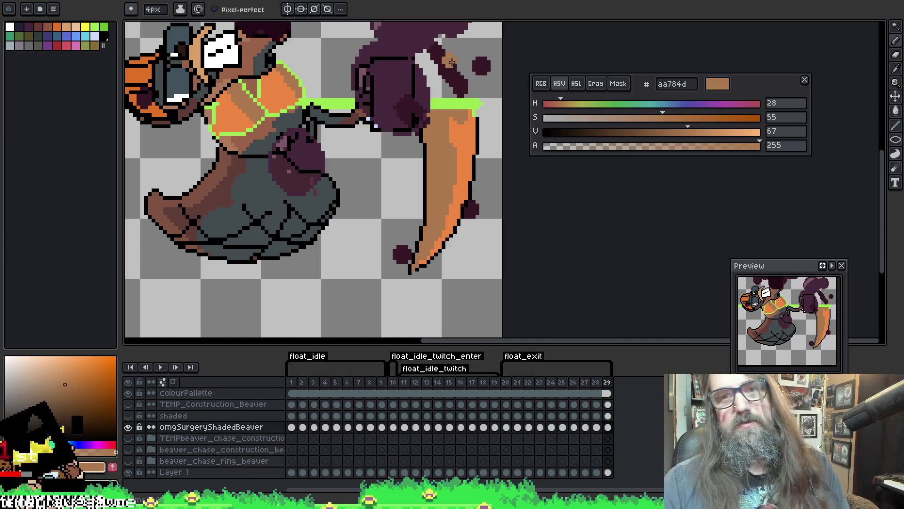
pyautogui.scroll(-4, 452, 62)
pyautogui.press('space')
# Play the shaded beaver animation and jump playback into the float_idle_twitch frames.
pyautogui.moveTo(384, 229); pyautogui.dragTo(374, 92)
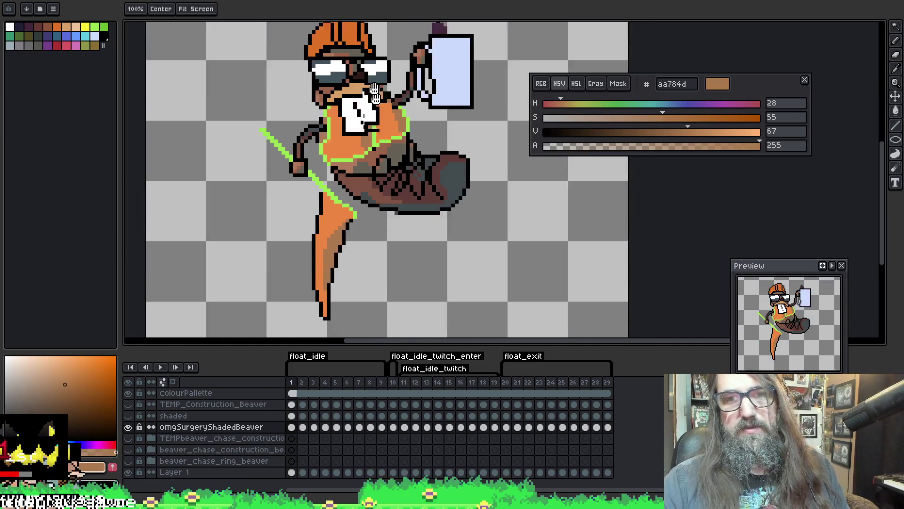
pyautogui.scroll(3, 375, 109)
pyautogui.press('w')
pyautogui.press('Left')
pyautogui.press('Return')
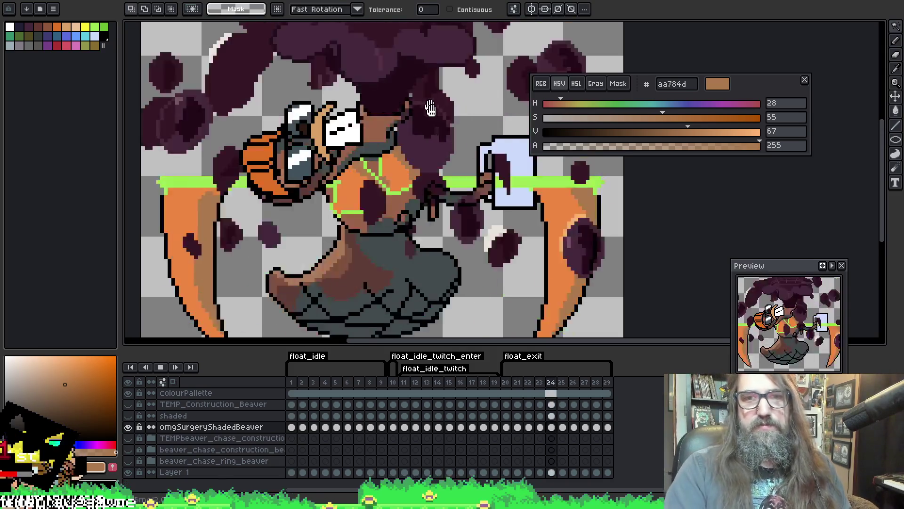
pyautogui.scroll(-2, 424, 188)
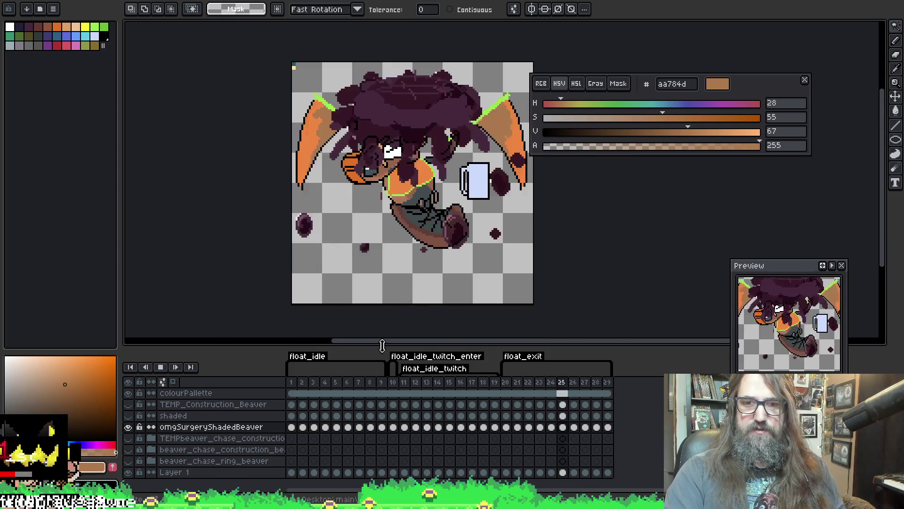
pyautogui.click(405, 382)
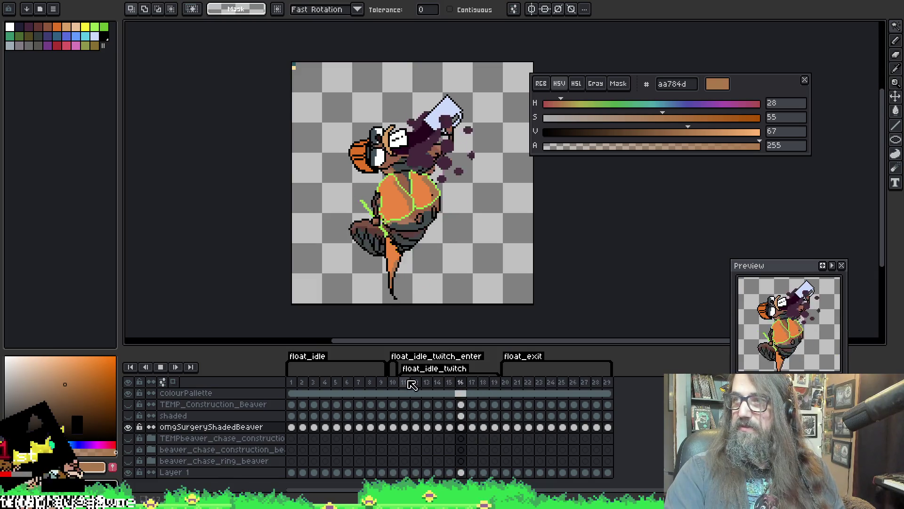
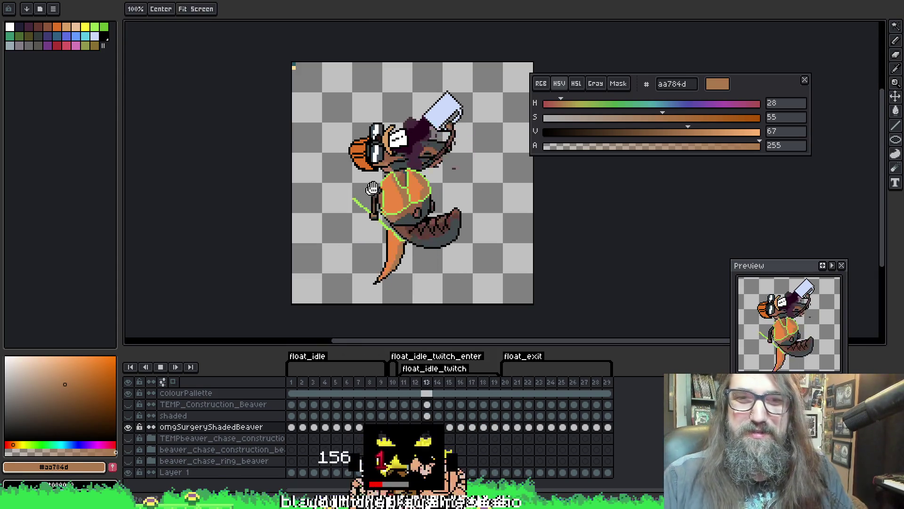
# Stop the float animation on frame 14 and zoom in on the beaver sprite.
pyautogui.moveTo(448, 53); pyautogui.dragTo(405, 54)
pyautogui.moveTo(460, 175); pyautogui.dragTo(454, 169)
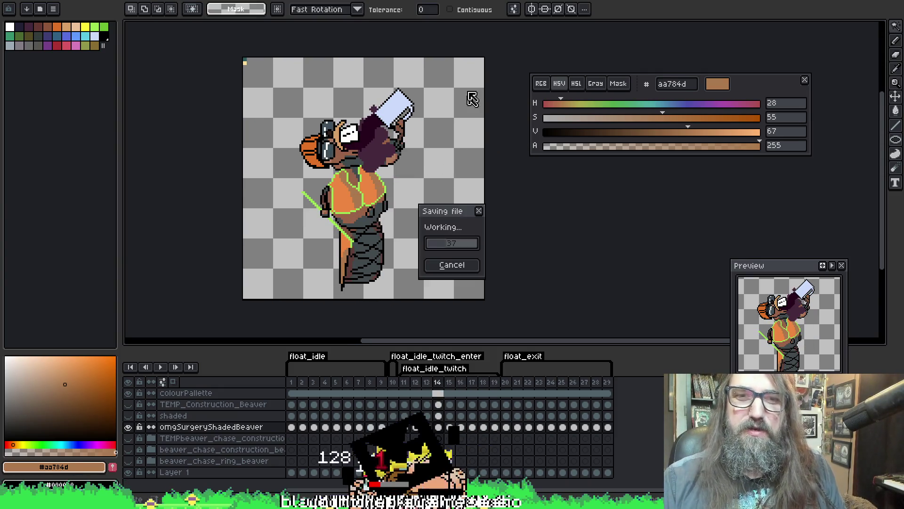
pyautogui.moveTo(336, 236); pyautogui.dragTo(332, 232)
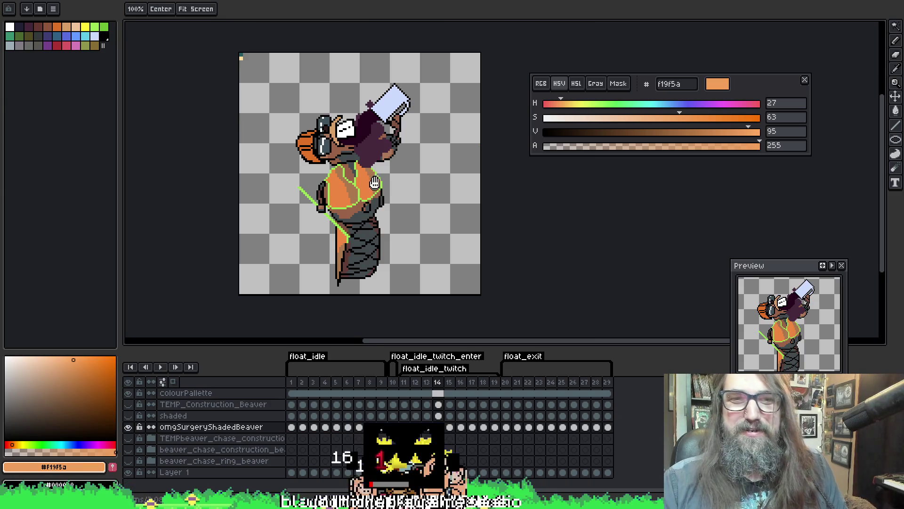
pyautogui.moveTo(374, 183); pyautogui.dragTo(338, 156)
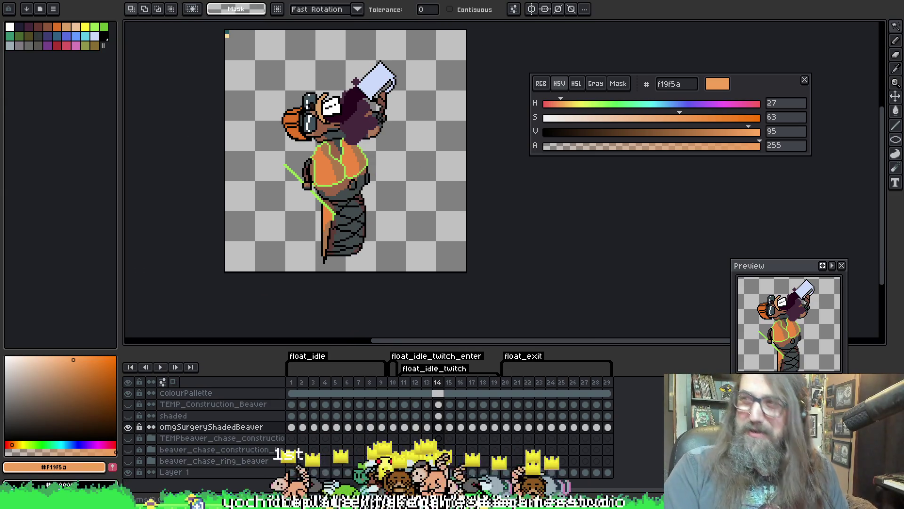
pyautogui.scroll(1, 349, 183)
pyautogui.press('b')
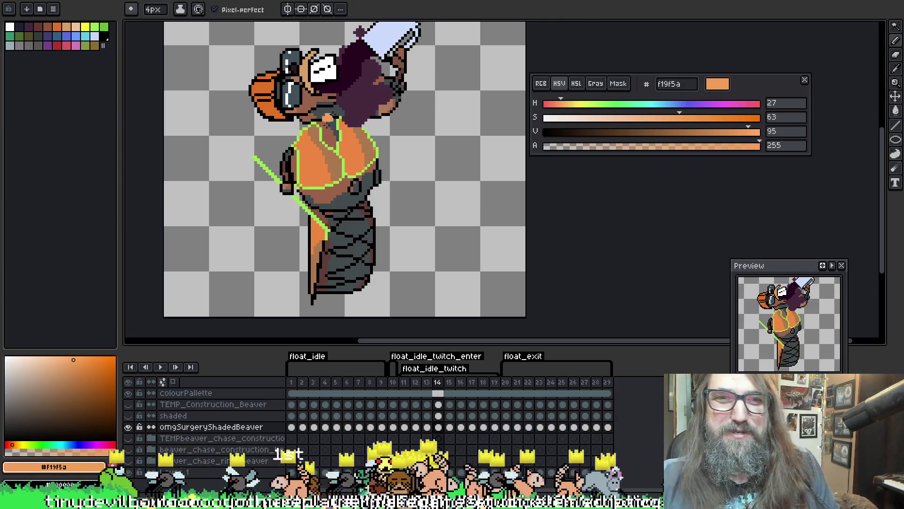
# Magic Wand the orange bikini and tail on frame 14 and pencil in f19f5a highlights.
pyautogui.press('w')
pyautogui.click(315, 155)
pyautogui.press('b')
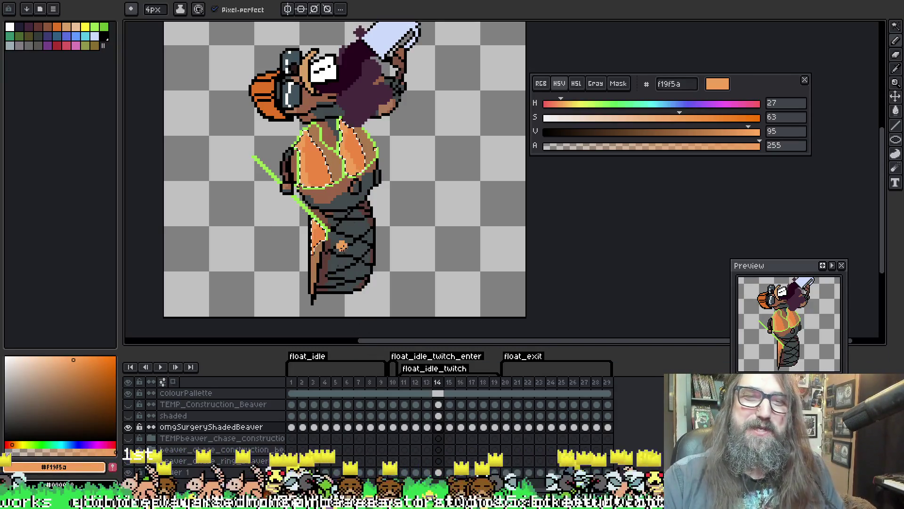
pyautogui.press('w')
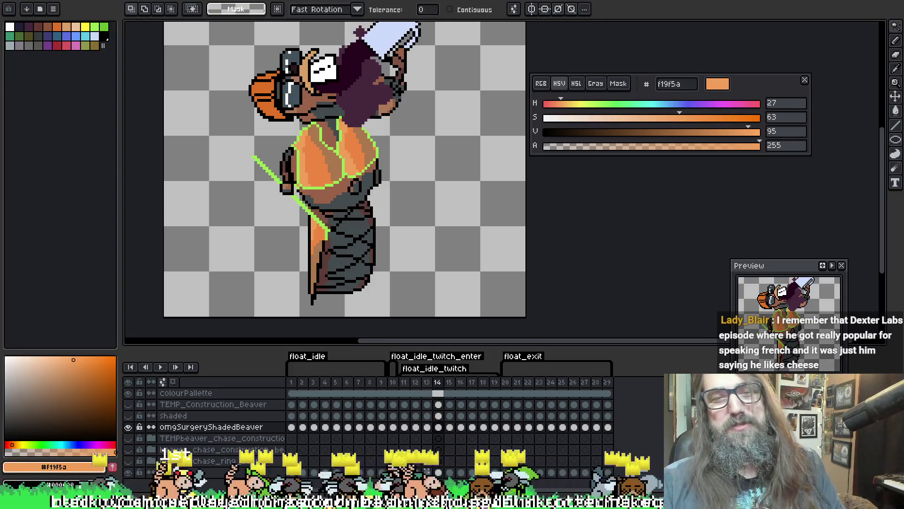
pyautogui.press('Right')
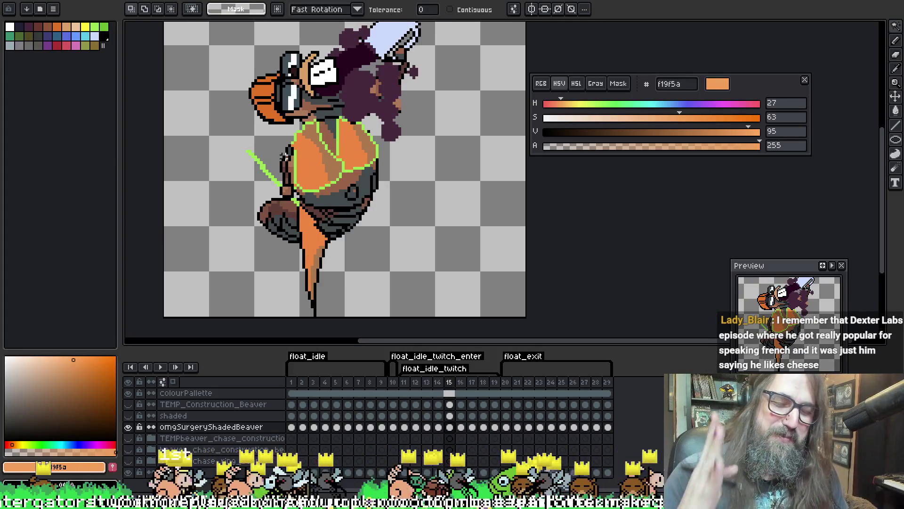
# Select frame 15's orange belly and tail and paint lighter orange highlights.
pyautogui.click(303, 157)
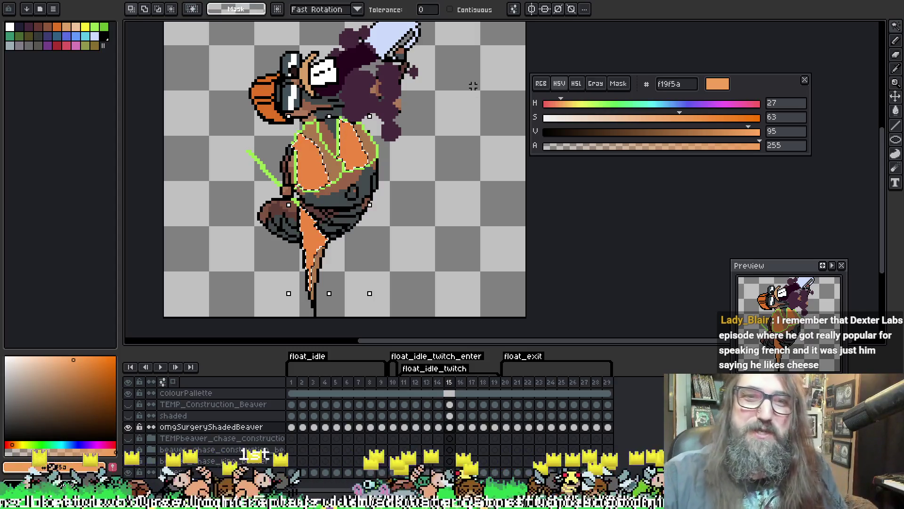
pyautogui.press('b')
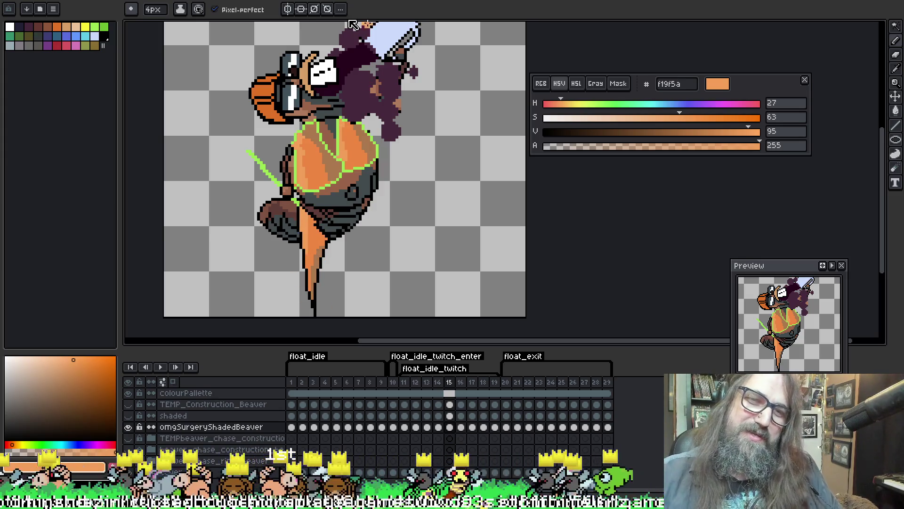
pyautogui.press('Right')
# Shade frame 16's orange areas with lighter orange, deselect, and save the sprite.
pyautogui.press('w')
pyautogui.click(306, 149)
pyautogui.press('b')
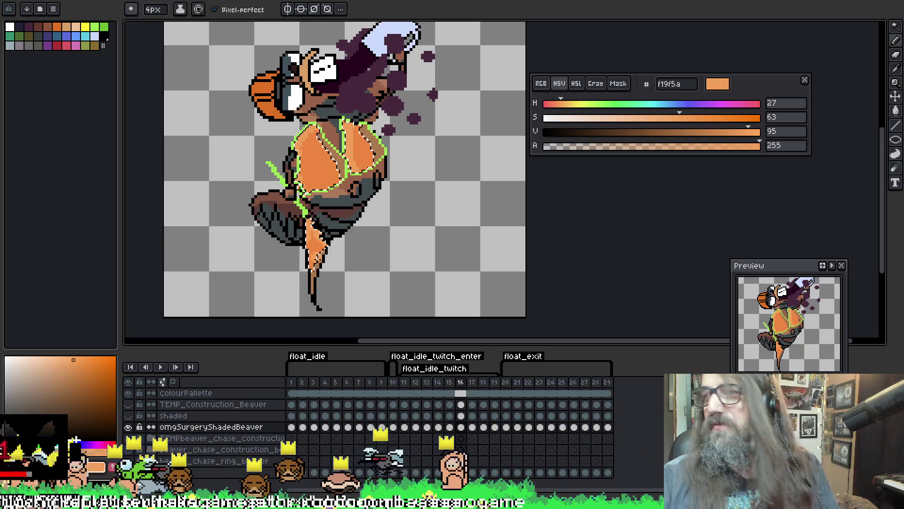
pyautogui.hotkey('ctrl', 'd')
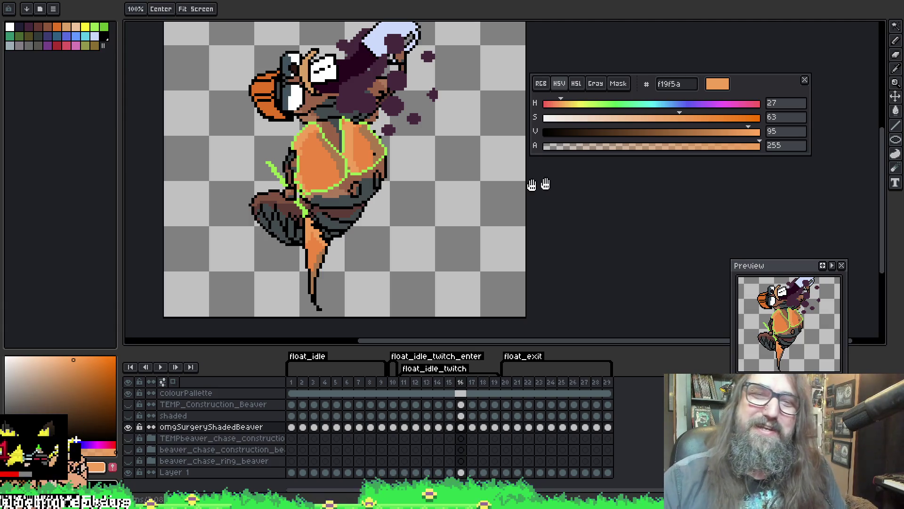
pyautogui.hscroll(-2, 537, 186)
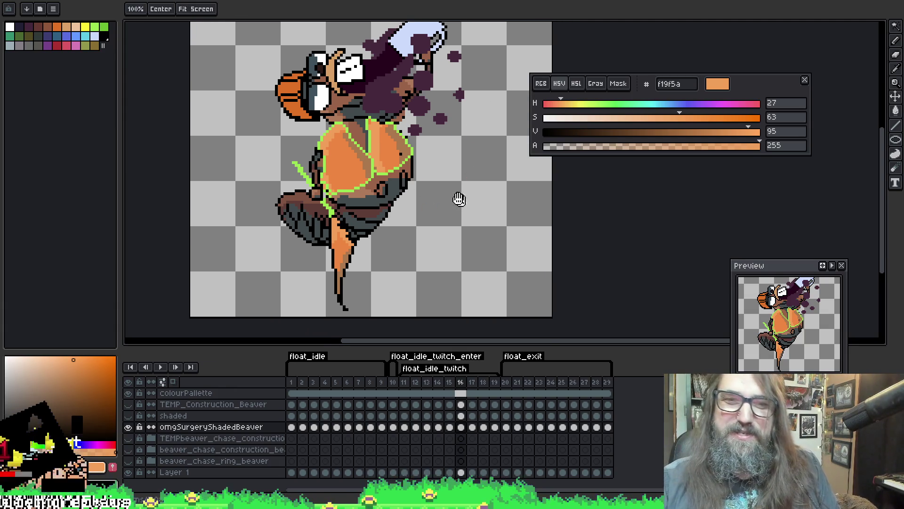
pyautogui.hscroll(-2, 458, 197)
pyautogui.hotkey('ctrl', 's')
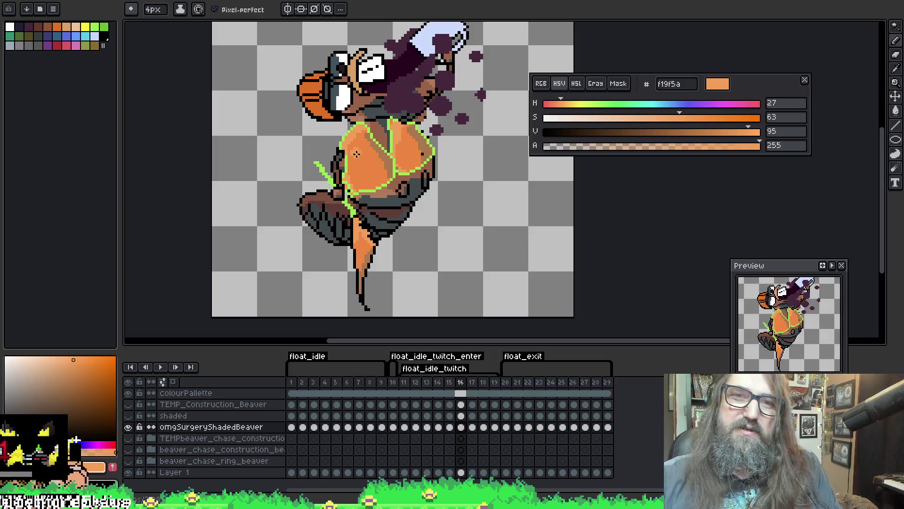
# Select the orange body and tail areas on frame 17 with the Magic Wand.
pyautogui.keyDown('ctrl'); pyautogui.click(359, 151); pyautogui.keyUp('ctrl')
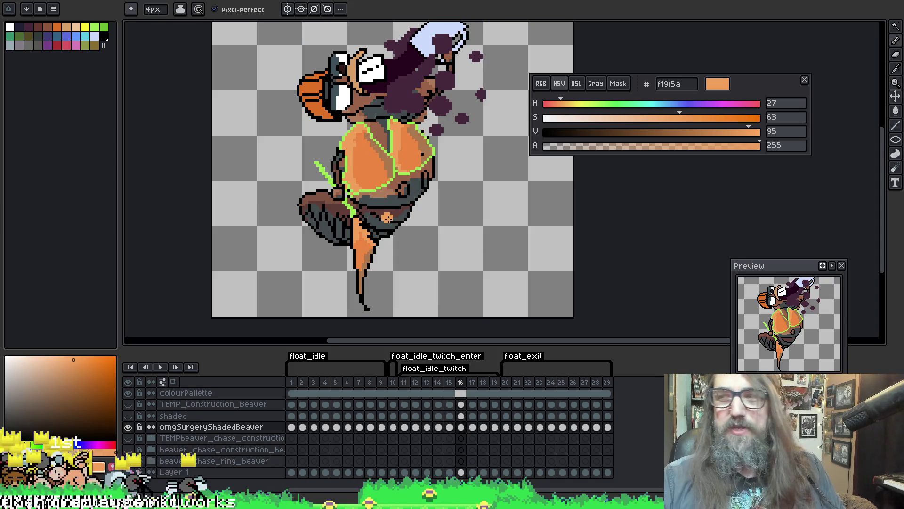
pyautogui.press('Right')
pyautogui.keyDown('ctrl'); pyautogui.click(360, 141); pyautogui.keyUp('ctrl')
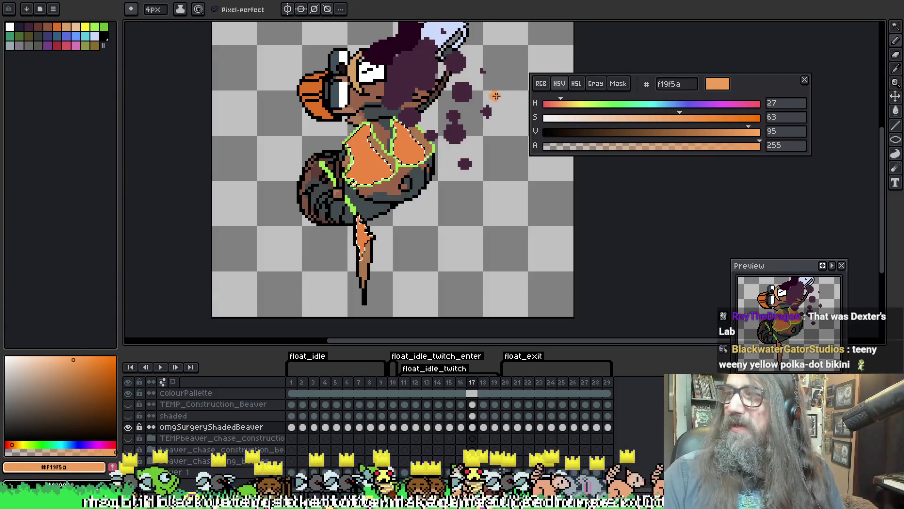
# Finish frame 17's highlights, deselect and save, then re-pick the lighter highlight orange.
pyautogui.moveTo(438, 133); pyautogui.dragTo(449, 138)
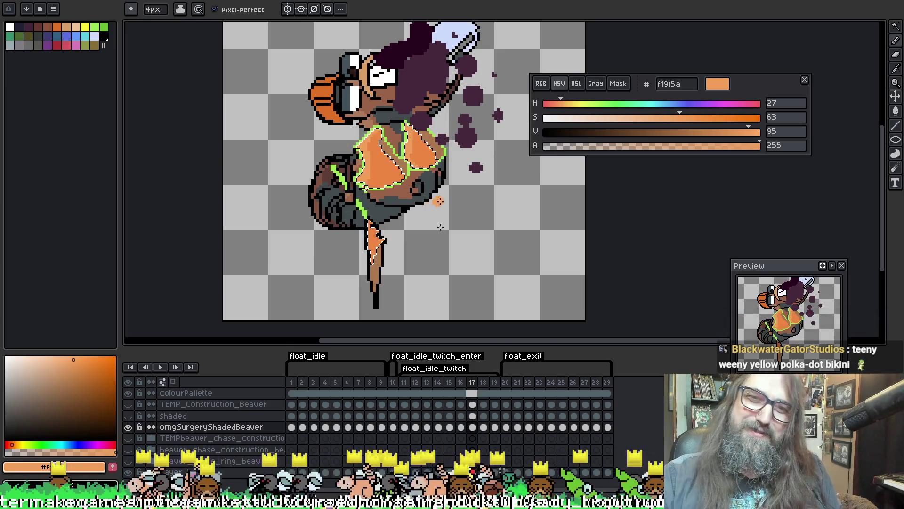
pyautogui.hotkey('ctrl', 'd')
pyautogui.hotkey('ctrl', 's')
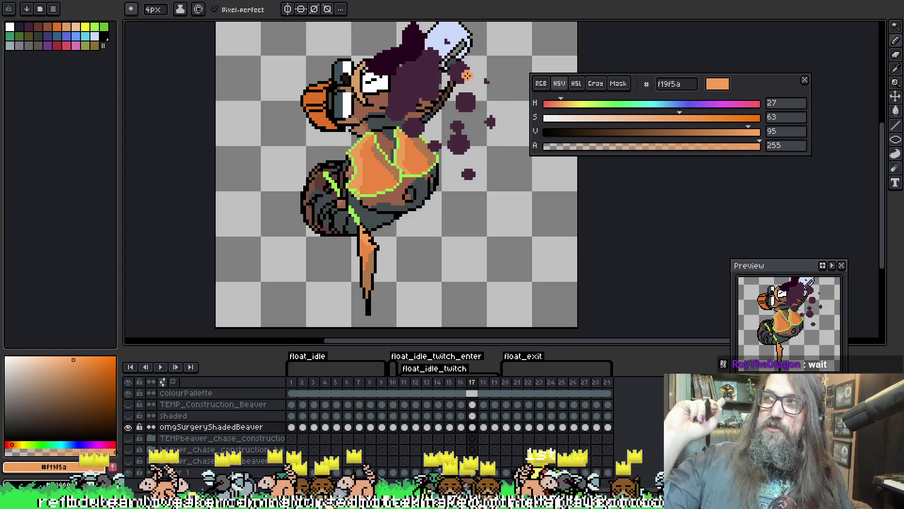
pyautogui.keyDown('alt'); pyautogui.click(366, 185); pyautogui.keyUp('alt')
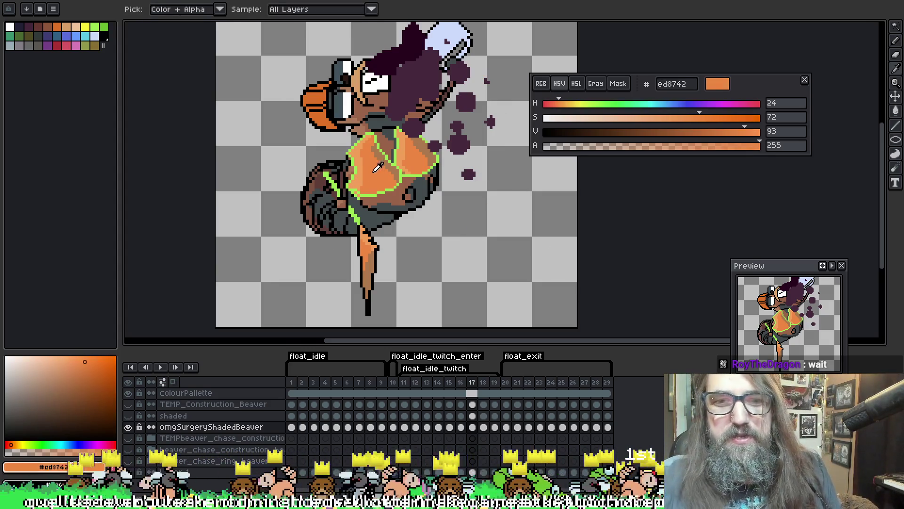
pyautogui.keyDown('alt'); pyautogui.click(372, 168); pyautogui.keyUp('alt')
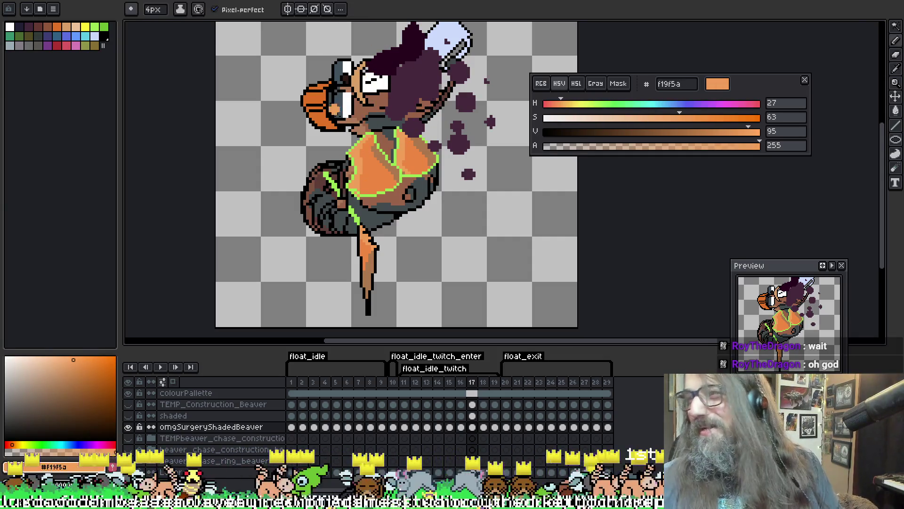
pyautogui.press('alt')
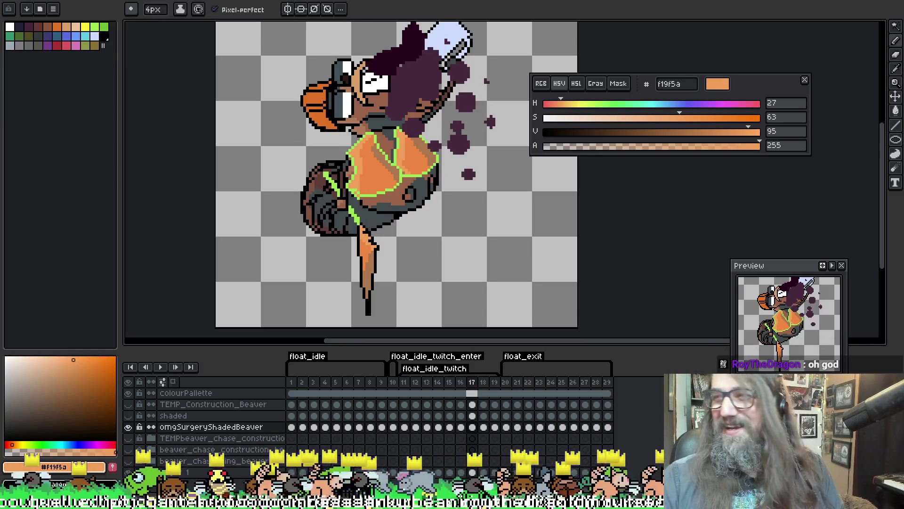
# Select frame 18's orange body and tail and paint the lighter orange highlights.
pyautogui.press('Right')
pyautogui.press('ctrl')
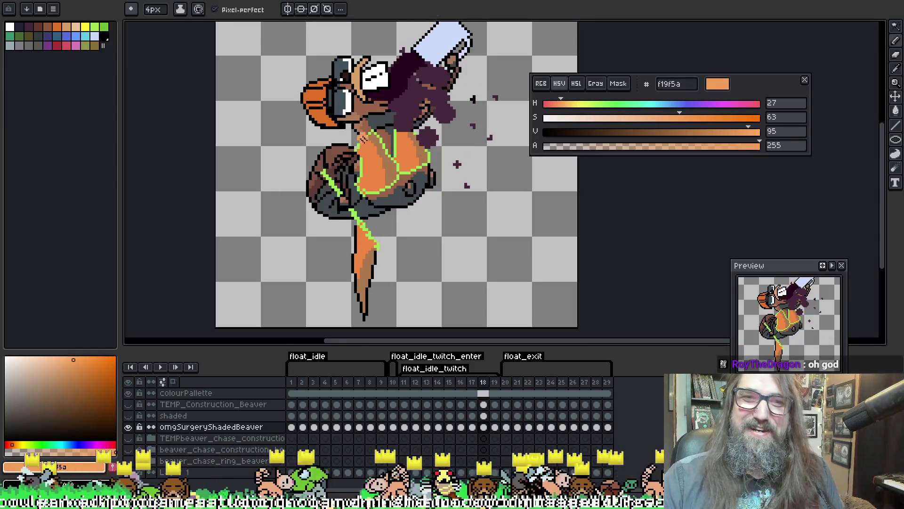
pyautogui.press('ctrl')
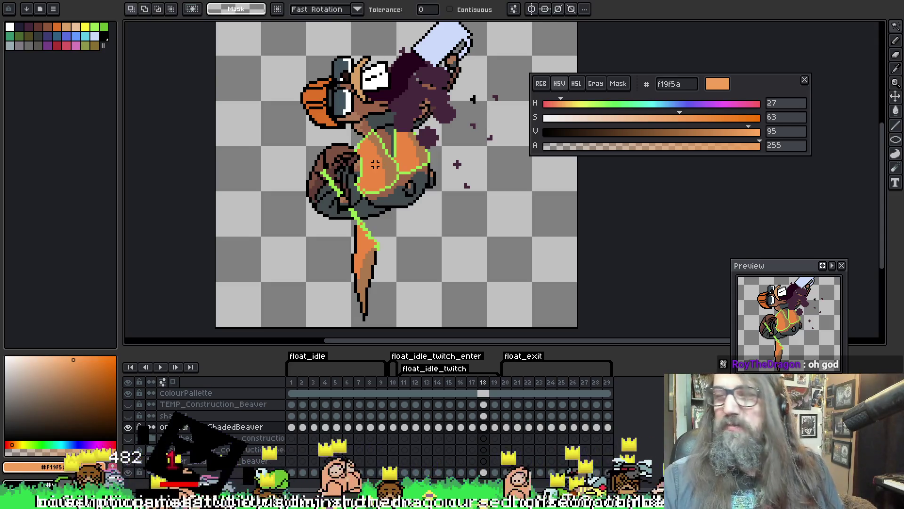
pyautogui.keyDown('ctrl'); pyautogui.click(375, 164); pyautogui.keyUp('ctrl')
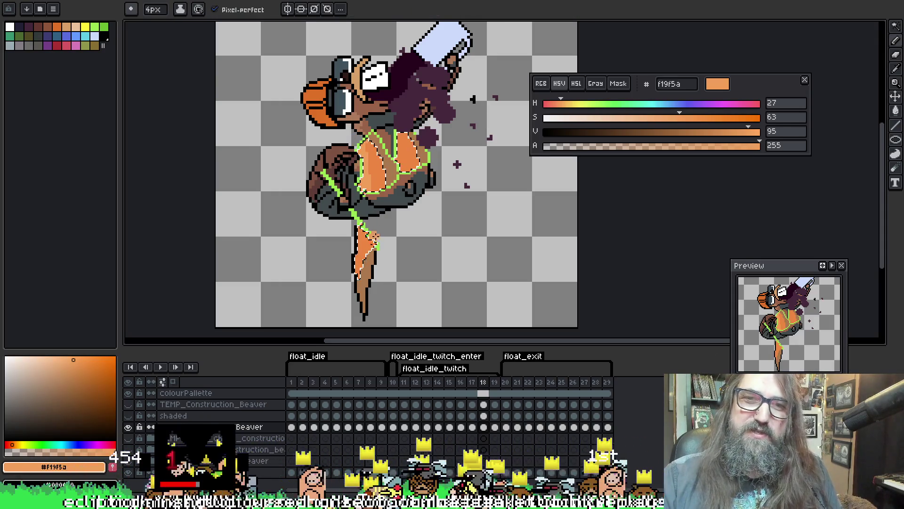
pyautogui.press('ctrl')
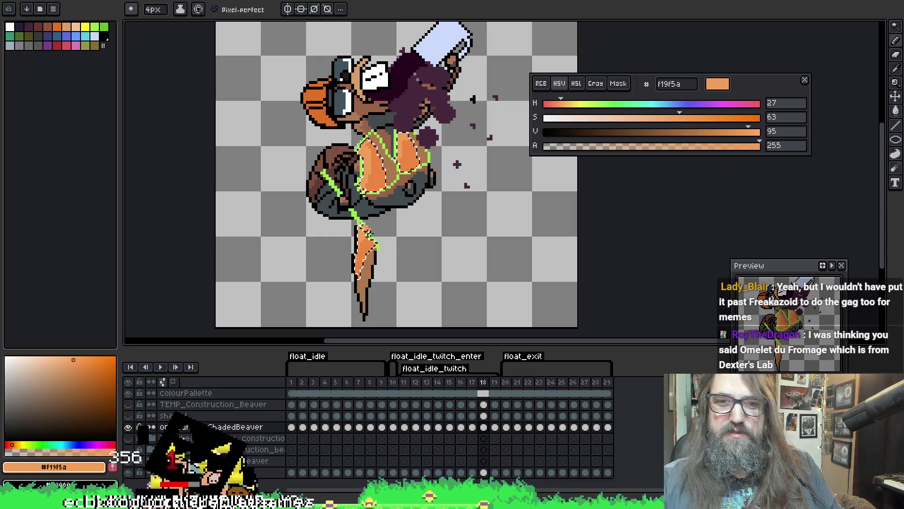
pyautogui.press('w')
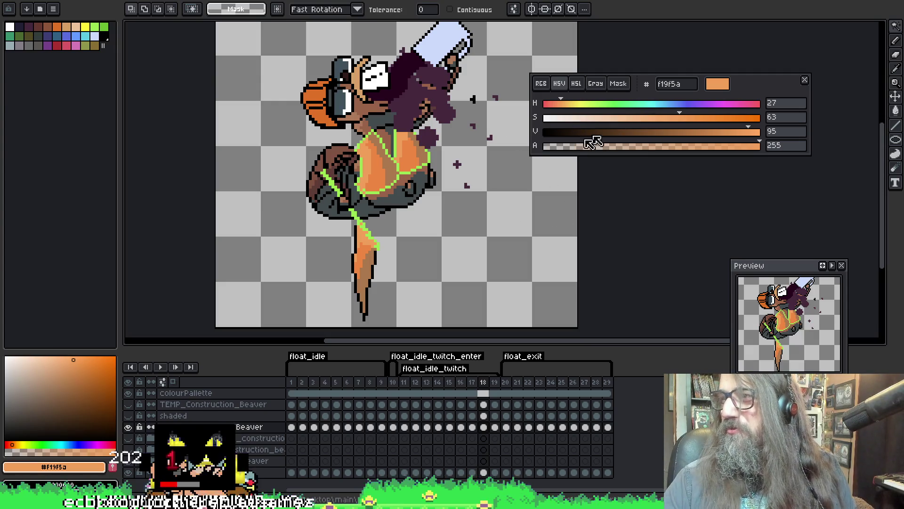
pyautogui.moveTo(513, 169)
pyautogui.mouseDown()
pyautogui.moveTo(470, 125)
pyautogui.moveTo(435, 173)
pyautogui.mouseUp()
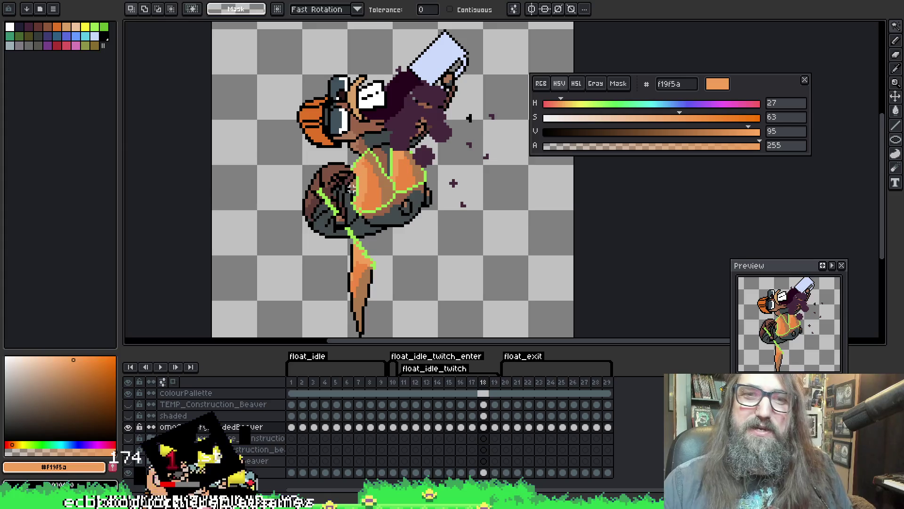
pyautogui.press('Right')
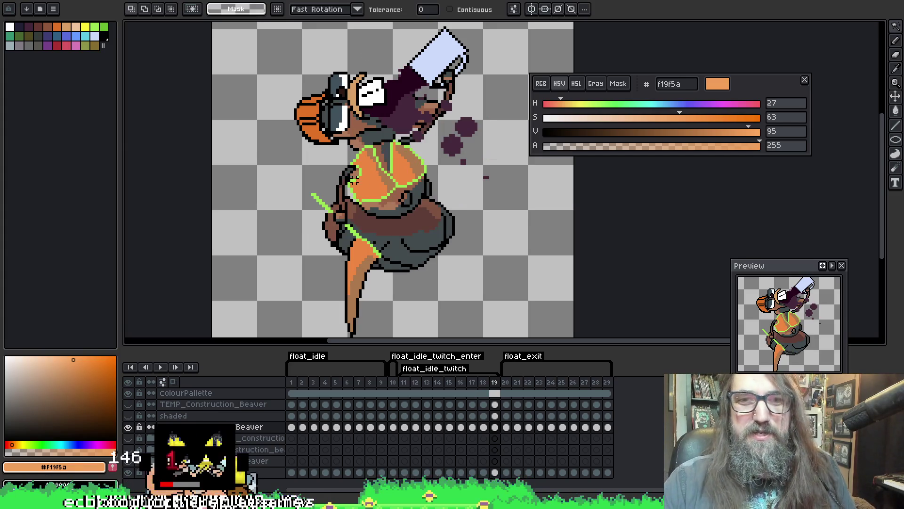
# Finish shading frame 19, then Magic Wand the orange areas on frame 20.
pyautogui.press('b')
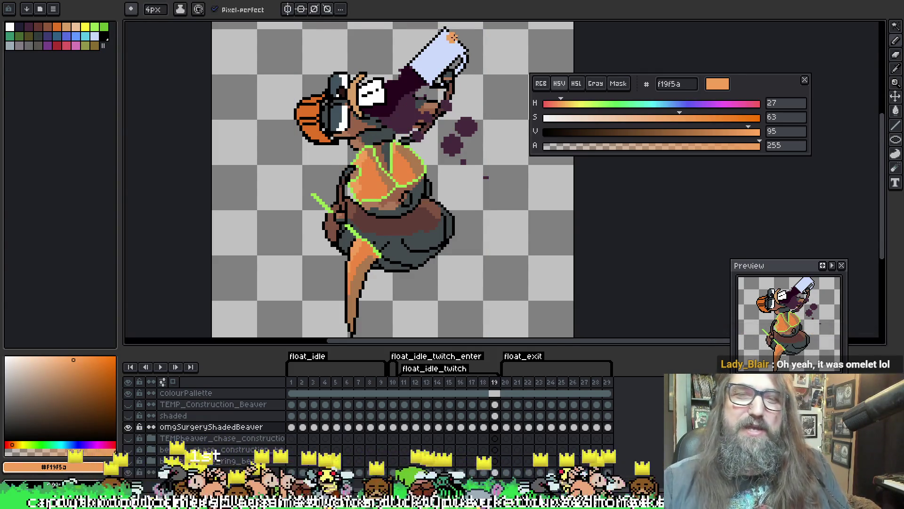
pyautogui.press('Right')
pyautogui.press('w')
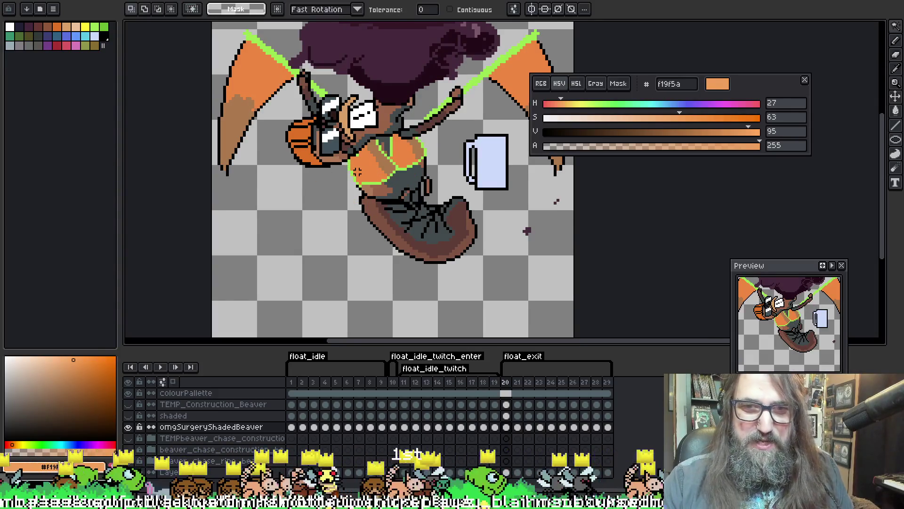
pyautogui.click(358, 172)
pyautogui.press('b')
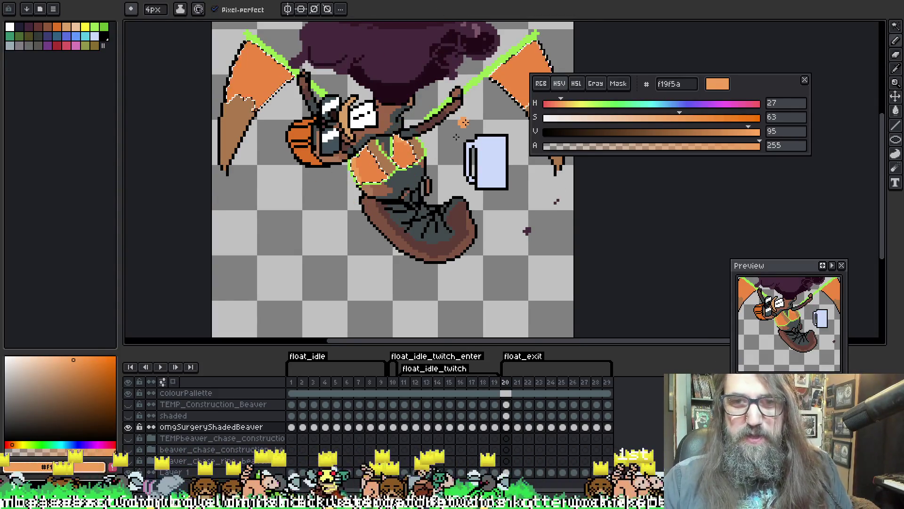
# Paint f19f5a highlights on frame 20's upper-left and right wings, then deselect.
pyautogui.moveTo(456, 137); pyautogui.dragTo(513, 179)
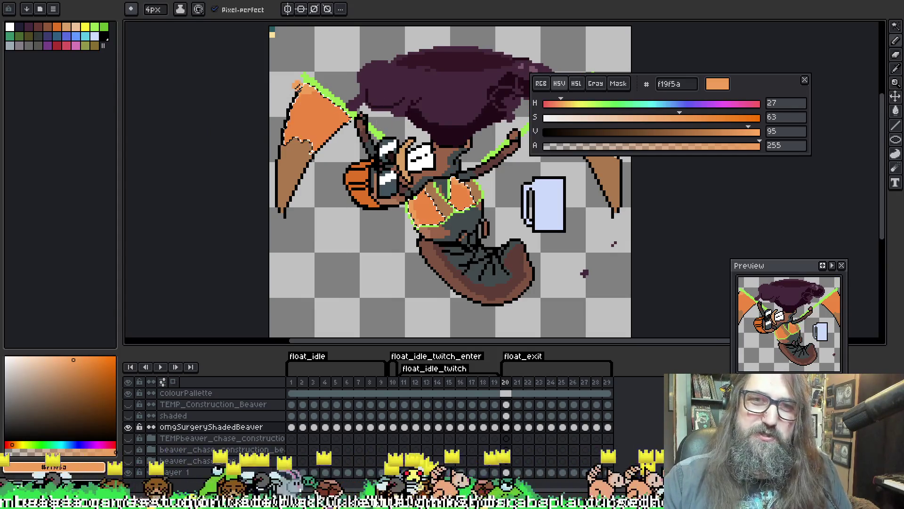
pyautogui.moveTo(297, 86); pyautogui.dragTo(330, 105)
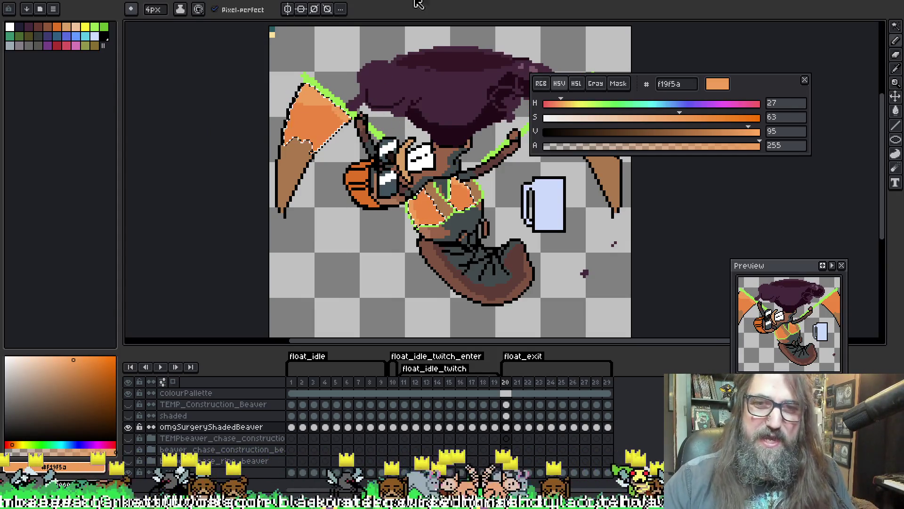
pyautogui.moveTo(354, 133)
pyautogui.mouseDown()
pyautogui.moveTo(276, 137)
pyautogui.moveTo(217, 160)
pyautogui.mouseUp()
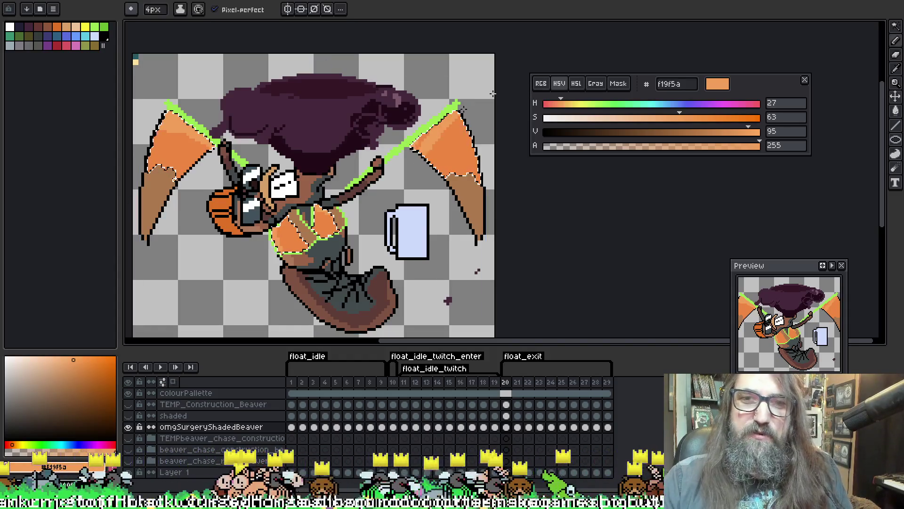
pyautogui.hotkey('ctrl', 'd')
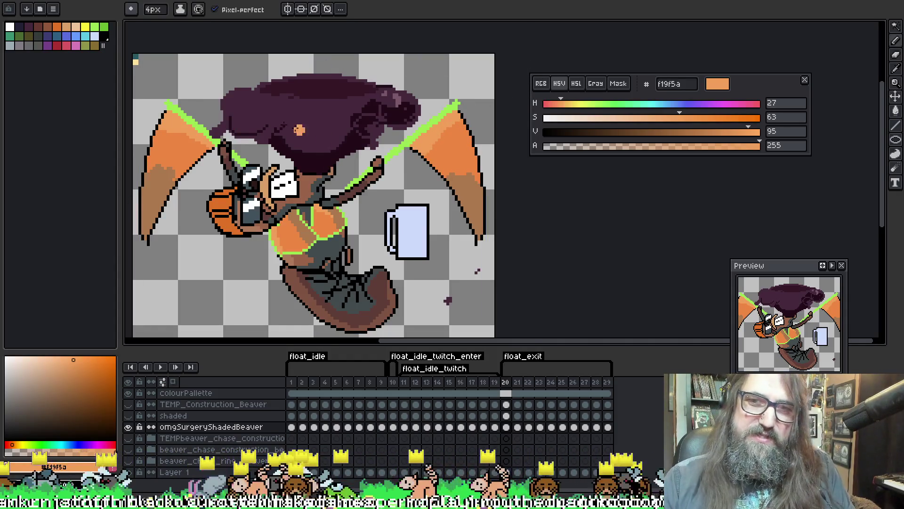
pyautogui.press('Right')
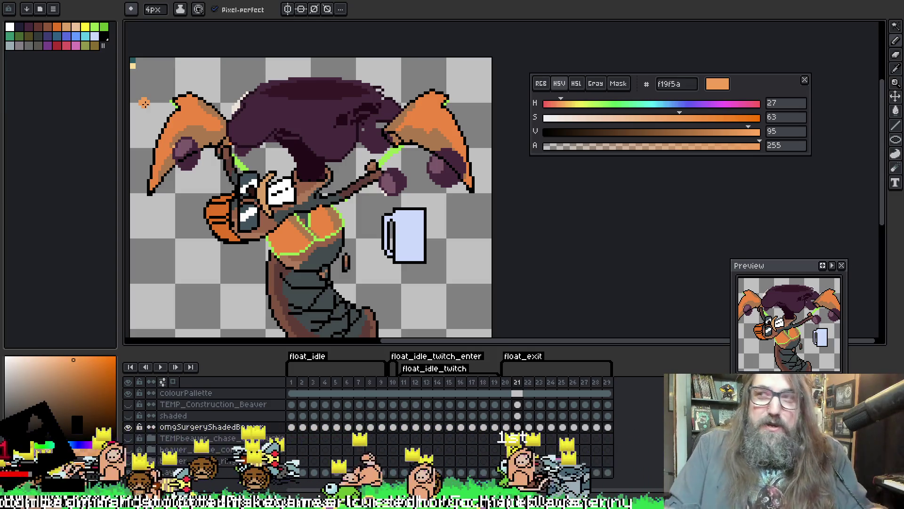
# Shade frame 21's orange wings and chest with f19f5a and deselect.
pyautogui.moveTo(287, 49); pyautogui.dragTo(302, 42)
pyautogui.press('w')
pyautogui.click(257, 106)
pyautogui.press('b')
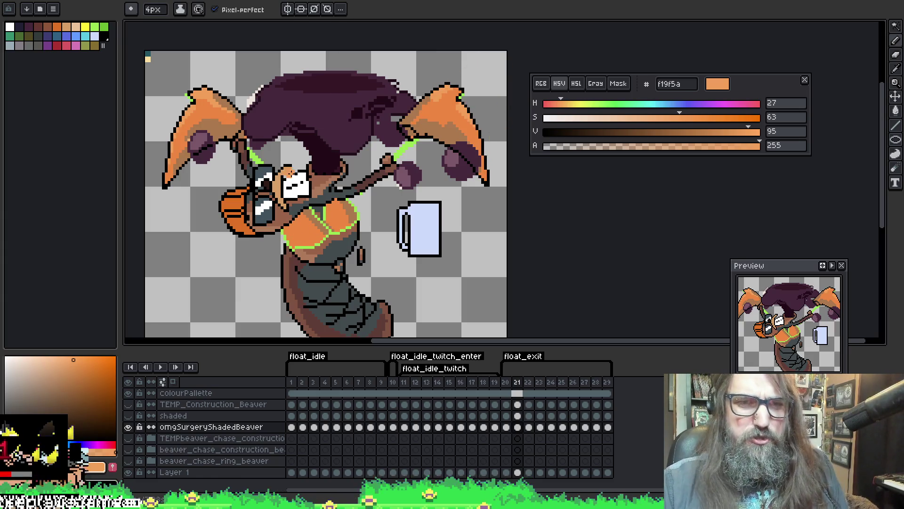
pyautogui.click(288, 173)
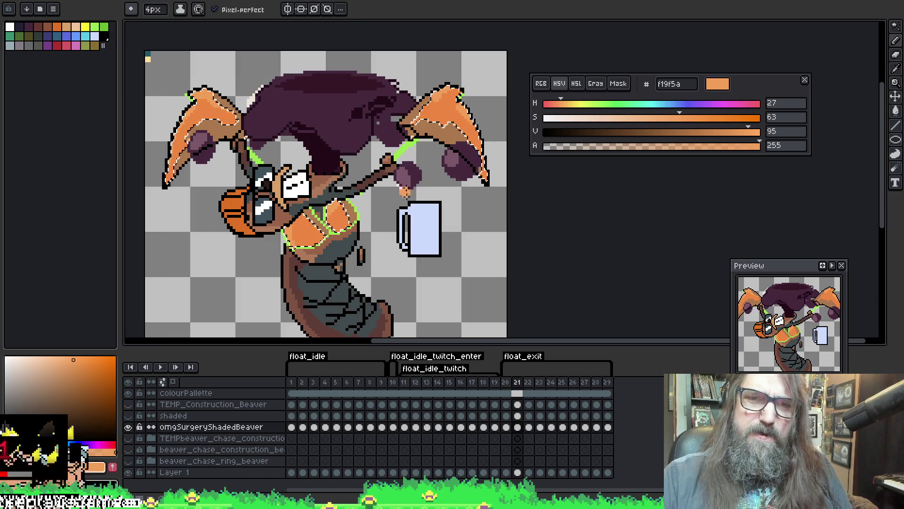
pyautogui.hotkey('ctrl', 'd')
pyautogui.press('Right')
# Select frame 22's orange areas and pencil in f19f5a highlights.
pyautogui.press('w')
pyautogui.moveTo(210, 267); pyautogui.dragTo(229, 165)
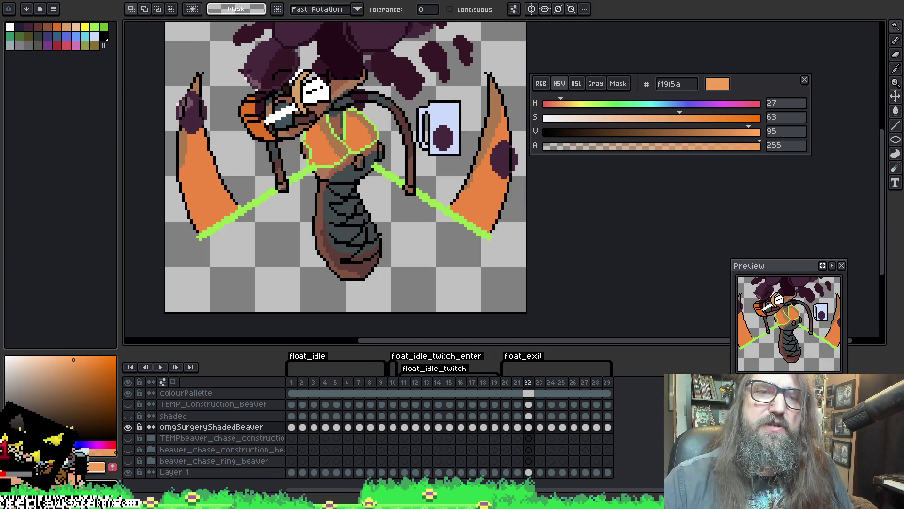
pyautogui.press('b')
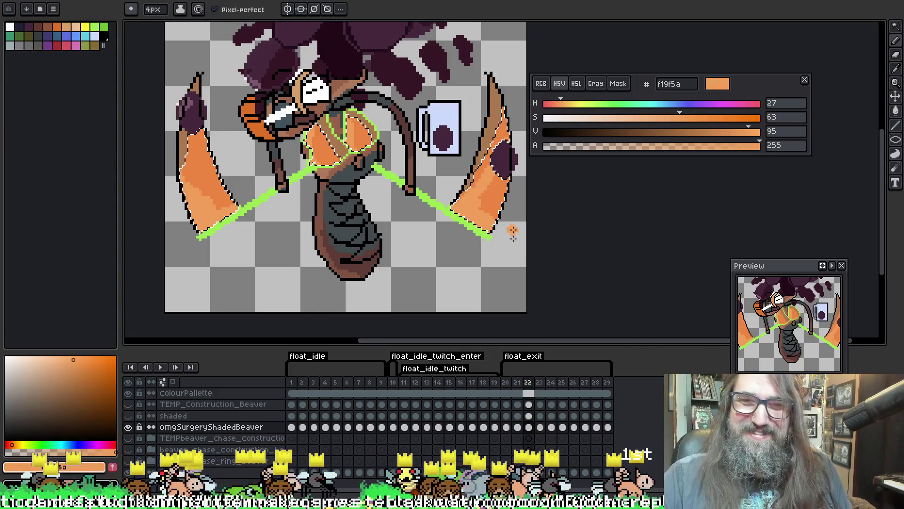
pyautogui.press('Right')
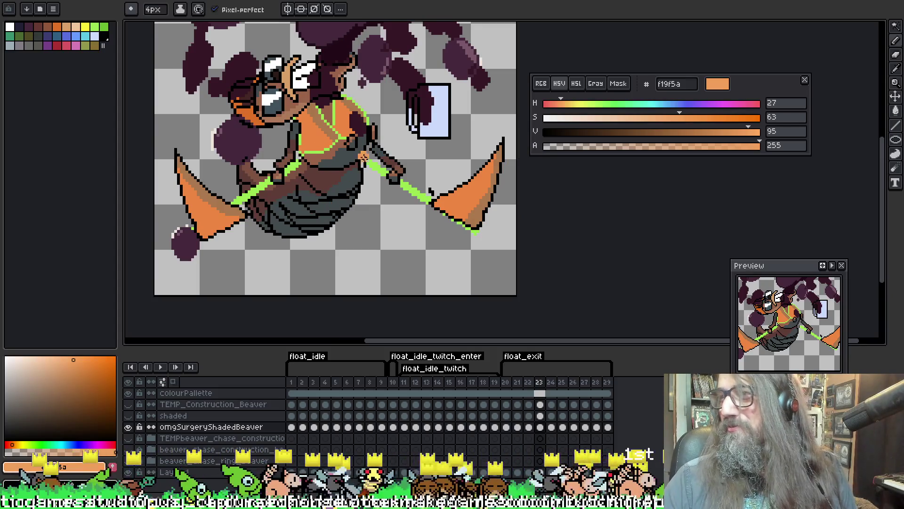
# Select frame 23's orange wings and chest and shade them with f19f5a.
pyautogui.press('w')
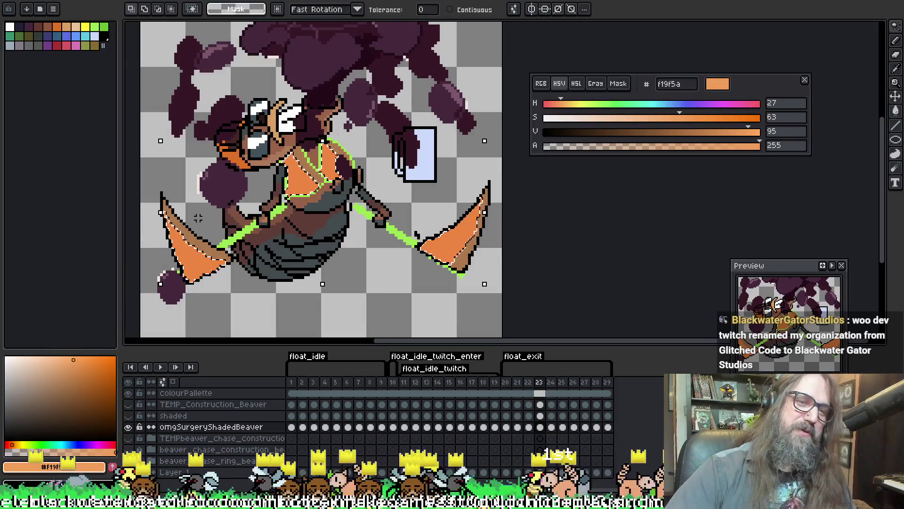
pyautogui.press('b')
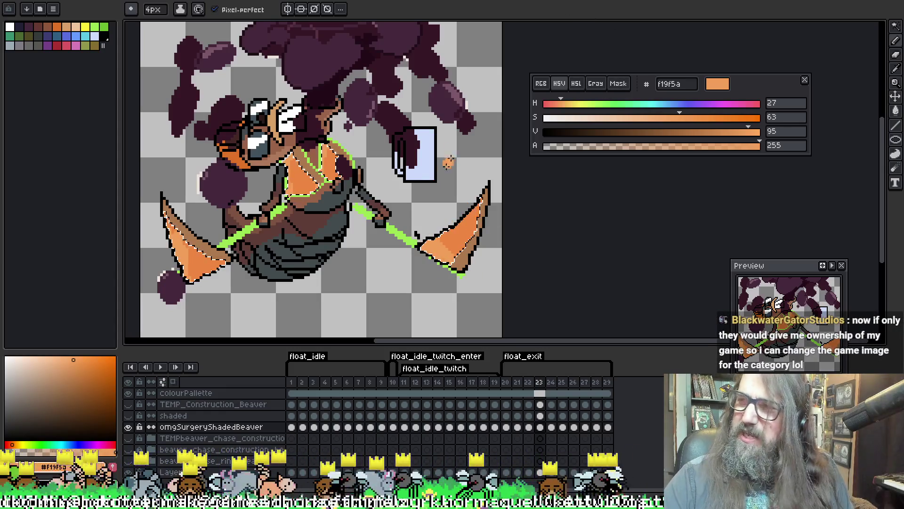
pyautogui.moveTo(358, 206)
pyautogui.mouseDown()
pyautogui.moveTo(343, 201)
pyautogui.moveTo(384, 195)
pyautogui.mouseUp()
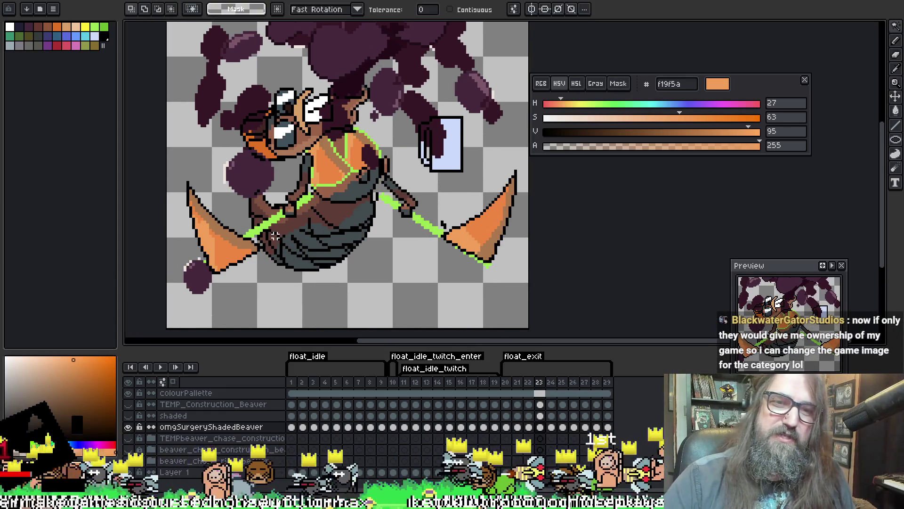
pyautogui.press('Right')
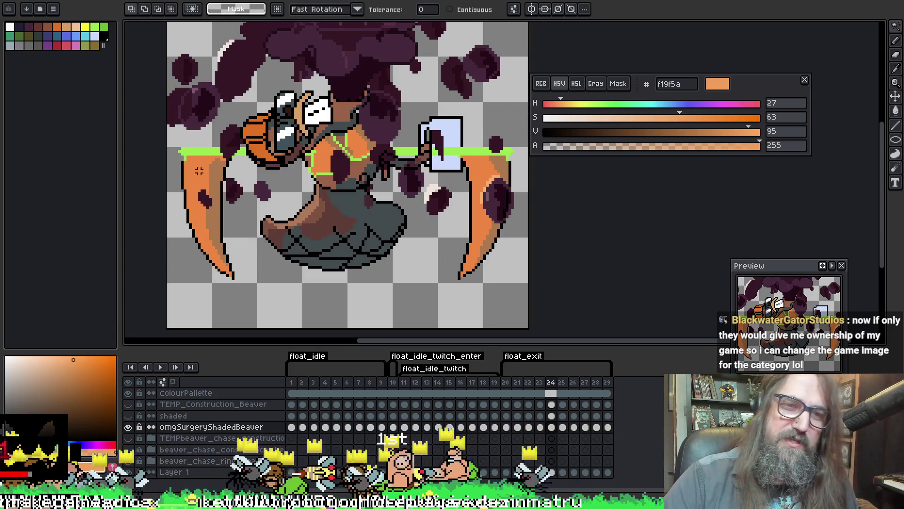
# Shade frame 24's orange blades and torso with f19f5a and deselect.
pyautogui.click(199, 171)
pyautogui.press('b')
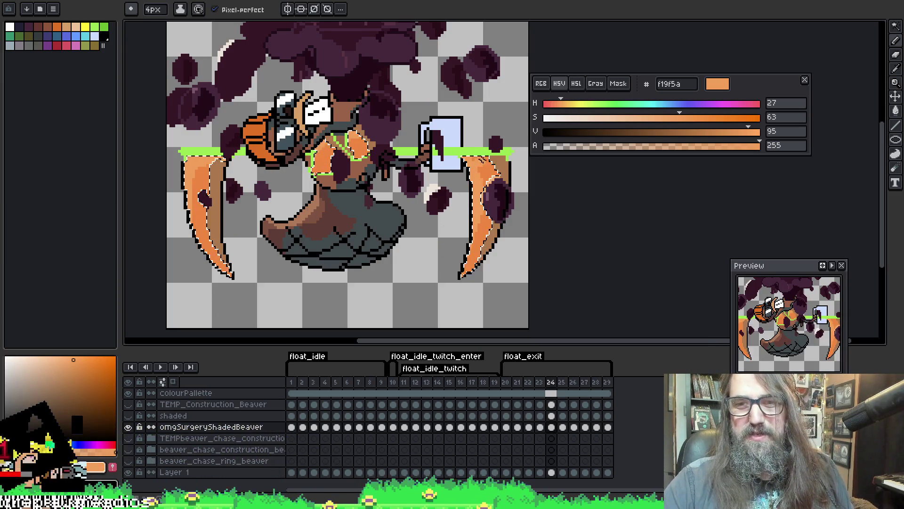
pyautogui.hotkey('ctrl', 'd')
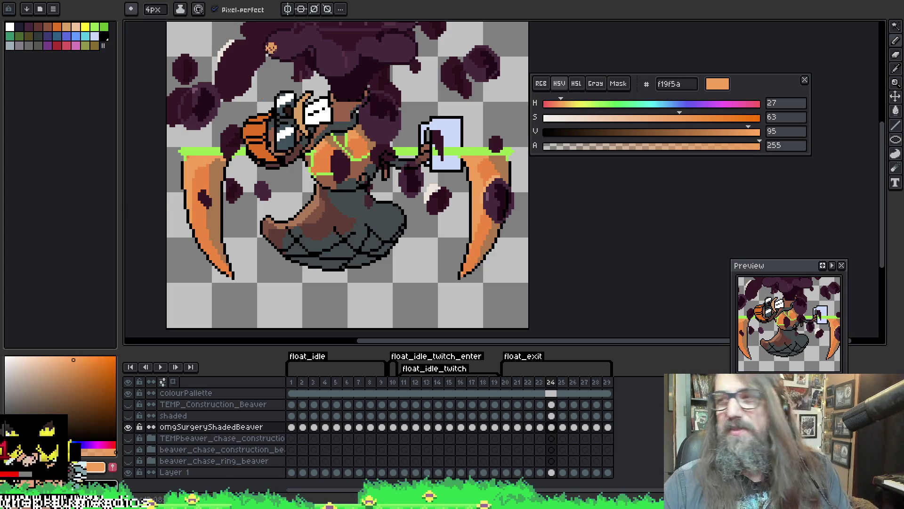
pyautogui.press('Right')
# Select frame 25's orange blades and chest and paint lighter orange highlights.
pyautogui.press('w')
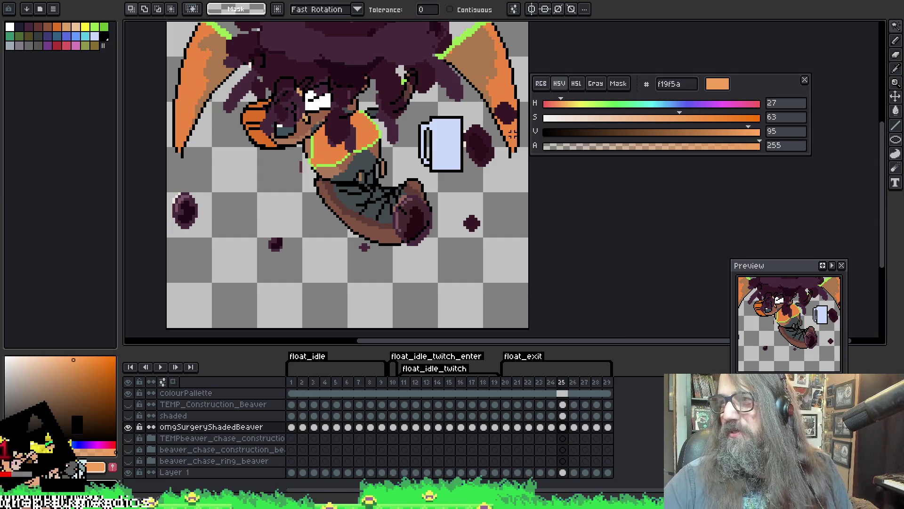
pyautogui.hotkey('ctrl', 'z')
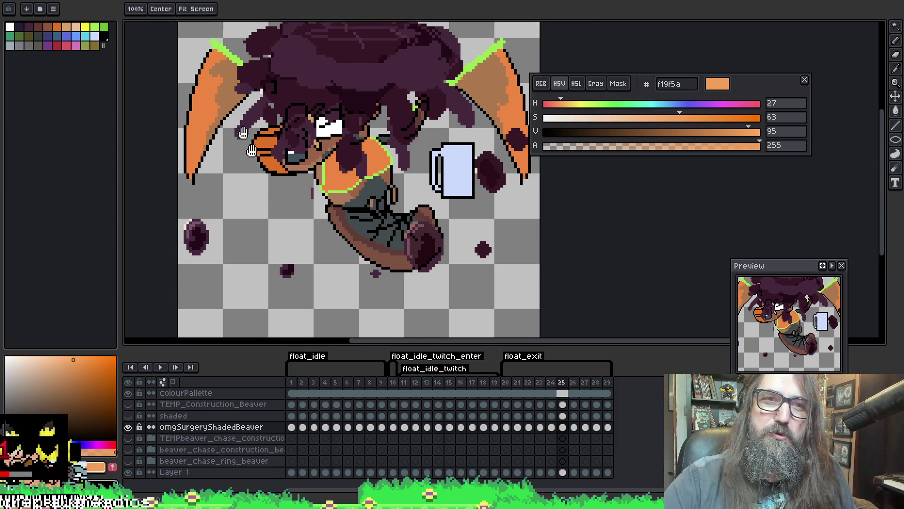
pyautogui.click(243, 100)
pyautogui.press('b')
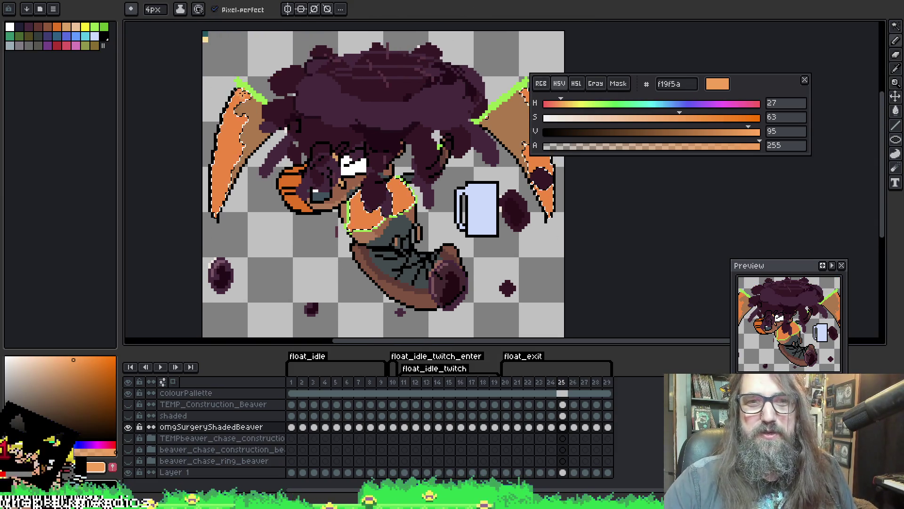
pyautogui.moveTo(486, 170); pyautogui.dragTo(411, 186)
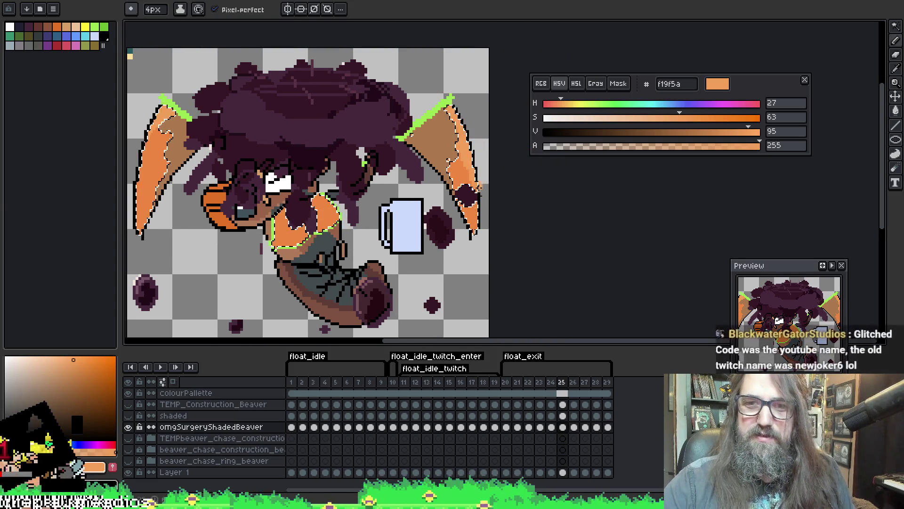
pyautogui.moveTo(374, 220)
pyautogui.mouseDown()
pyautogui.moveTo(388, 217)
pyautogui.moveTo(396, 158)
pyautogui.mouseUp()
pyautogui.rightClick(388, 217)
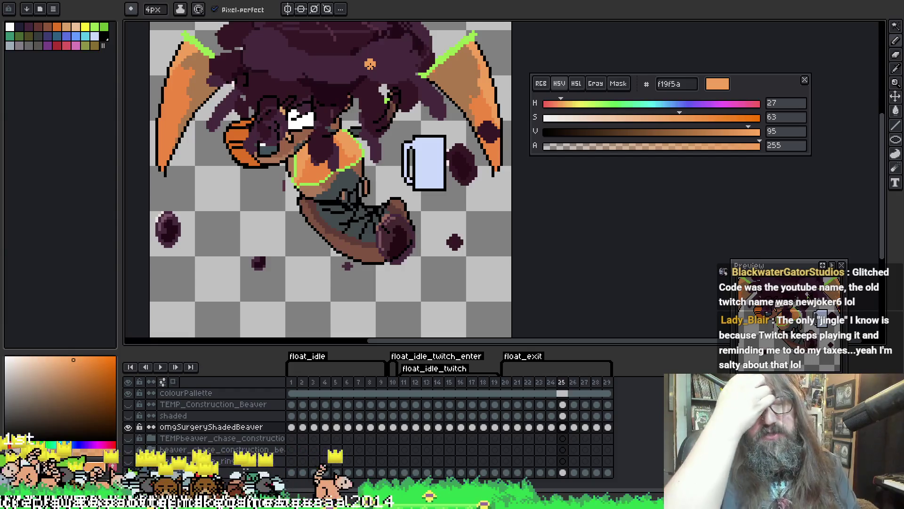
pyautogui.press('Right')
pyautogui.moveTo(370, 64); pyautogui.dragTo(406, 91)
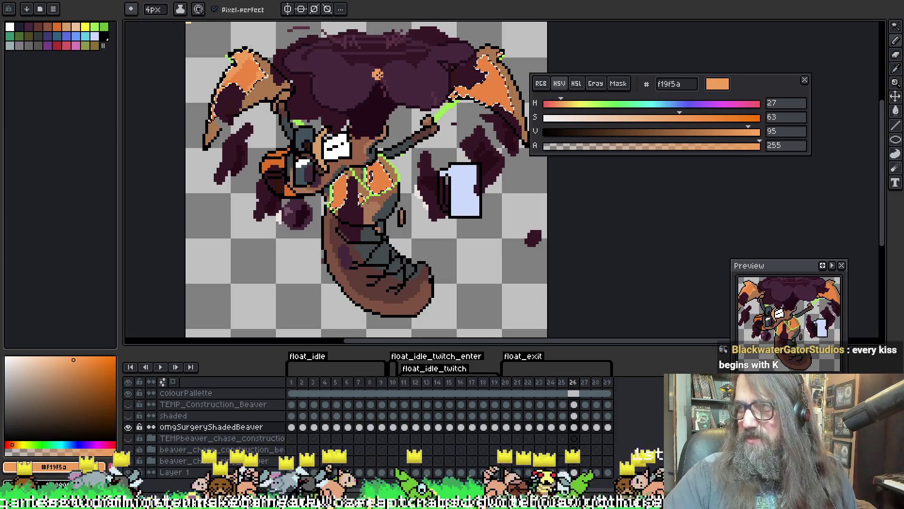
# Finish frame 26's wing highlights and clear the selection.
pyautogui.moveTo(372, 71); pyautogui.dragTo(341, 81)
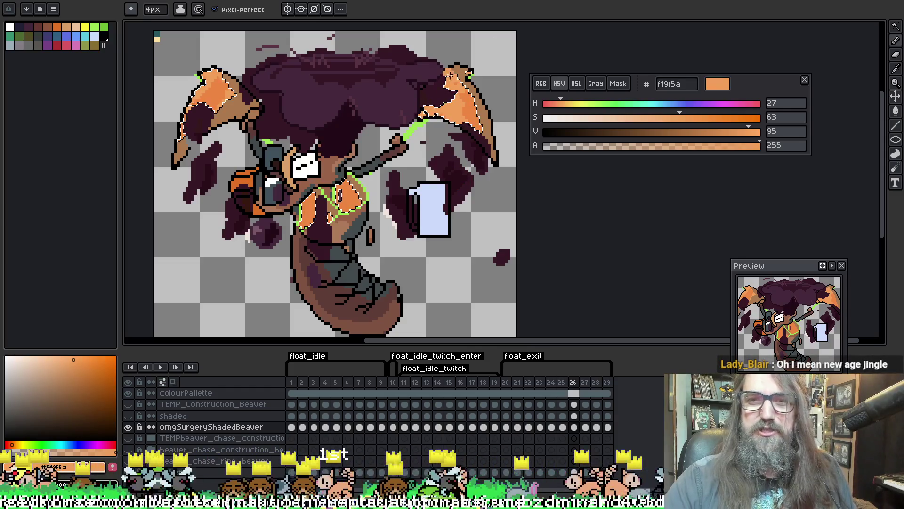
pyautogui.hotkey('ctrl', 'd')
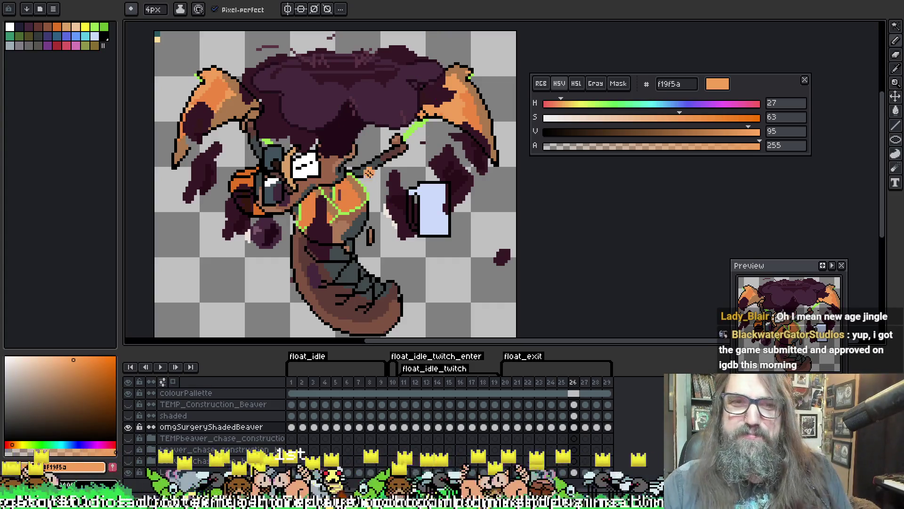
pyautogui.hotkey('ctrl', 'shift', 'd')
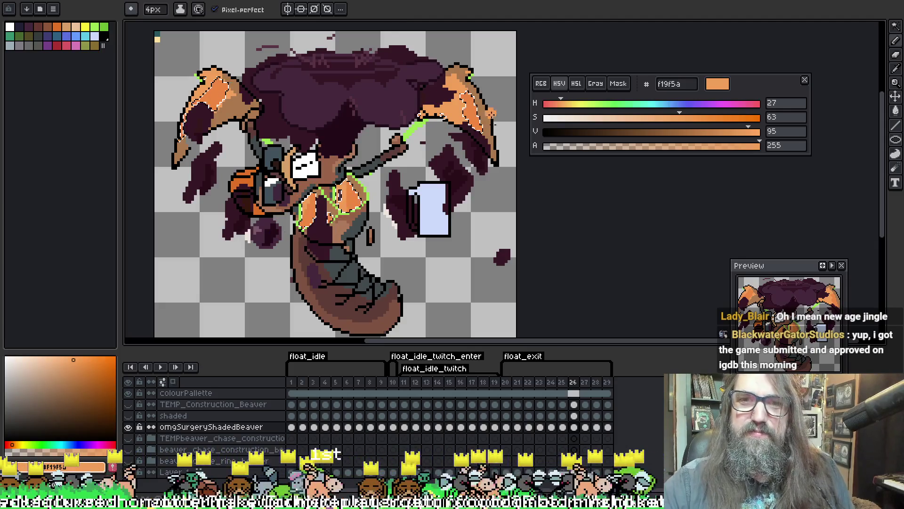
pyautogui.hotkey('ctrl', 'd')
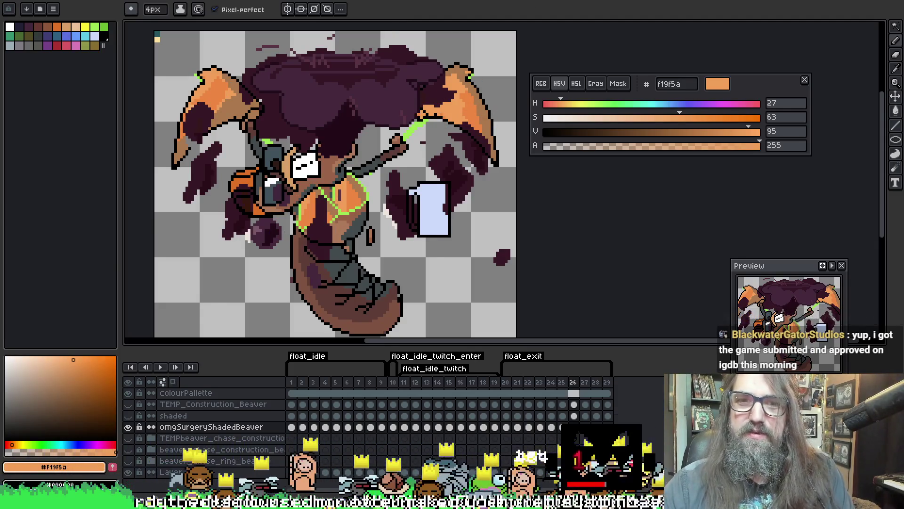
pyautogui.press('Right')
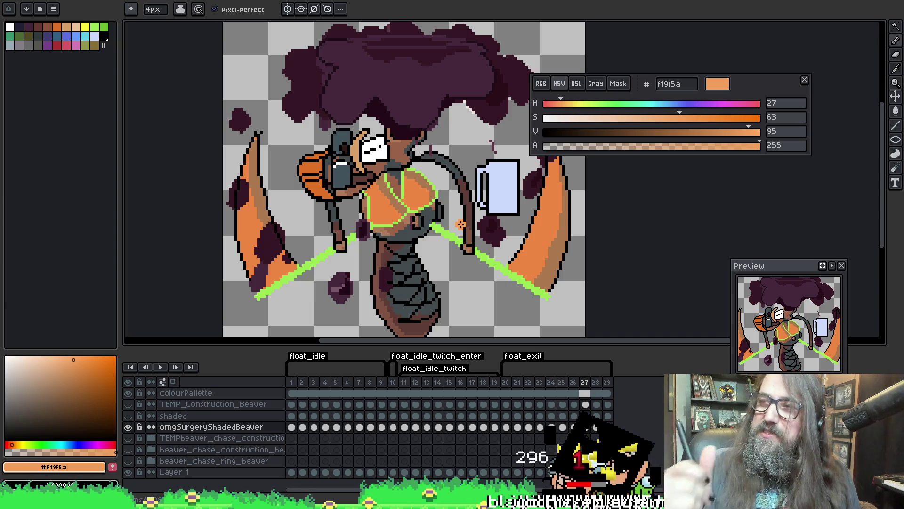
# Select frame 27's orange blades and chest, shade them lighter orange, and deselect.
pyautogui.press('w')
pyautogui.click(270, 217)
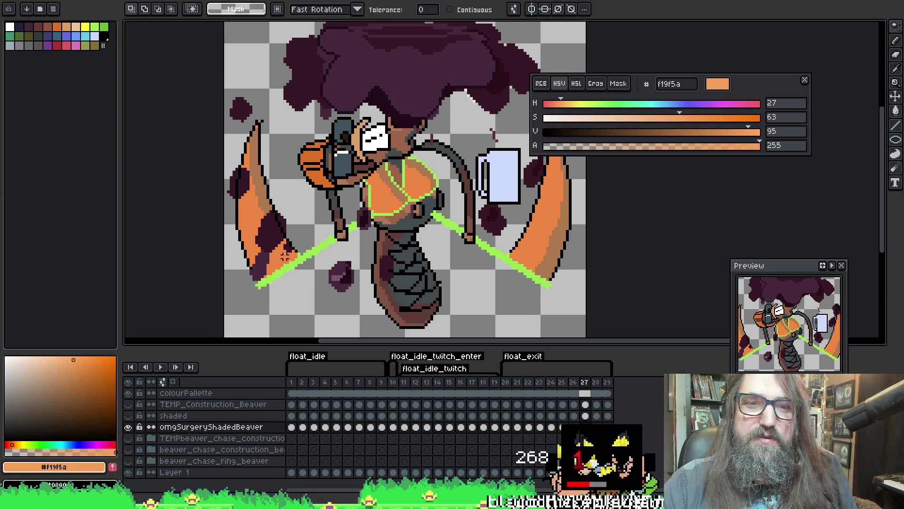
pyautogui.press('b')
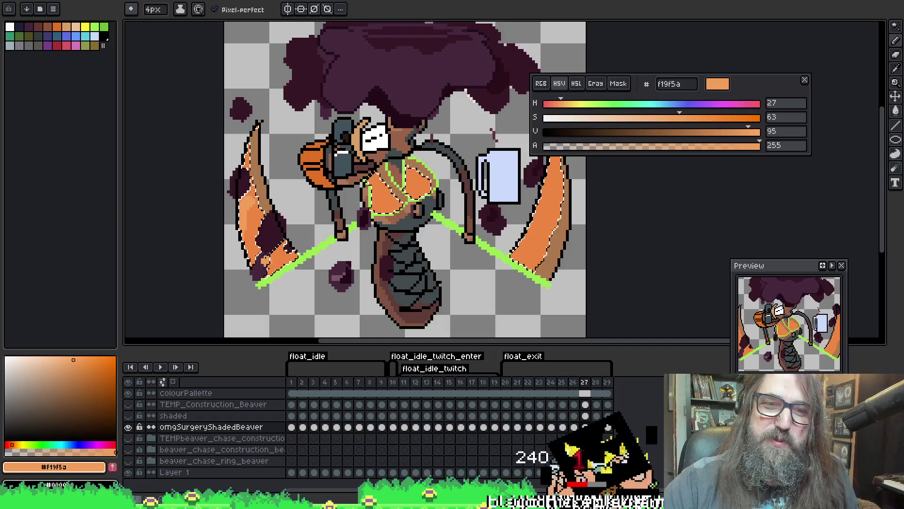
pyautogui.press('v')
pyautogui.press('b')
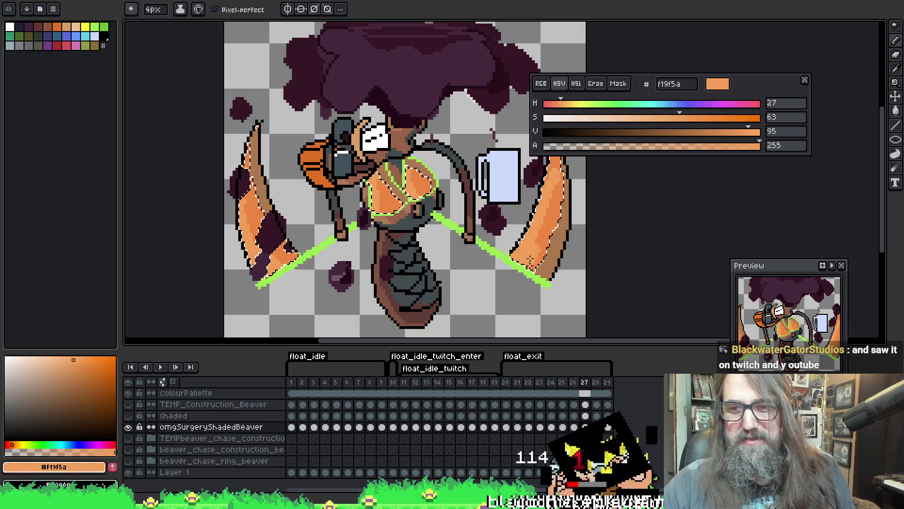
pyautogui.hotkey('ctrl', 'd')
pyautogui.press('Right')
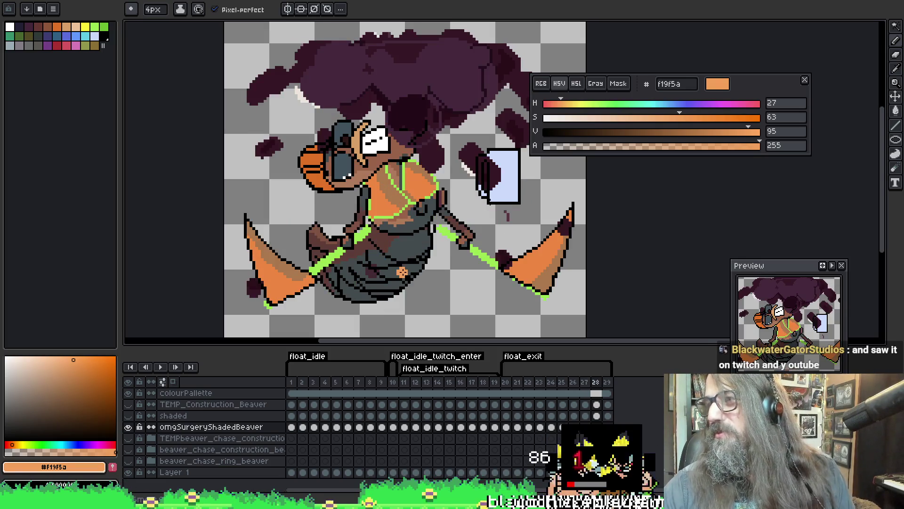
# Reselect frame 28's tail and chest, shade them lighter orange, and deselect.
pyautogui.moveTo(448, 203)
pyautogui.mouseDown()
pyautogui.moveTo(446, 189)
pyautogui.moveTo(432, 219)
pyautogui.mouseUp()
pyautogui.hotkey('ctrl', 'shift', 'd')
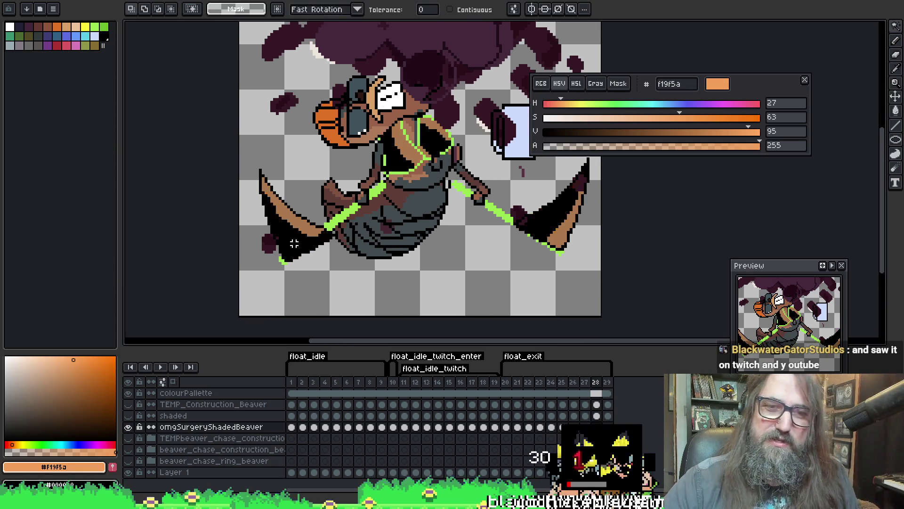
pyautogui.press('b')
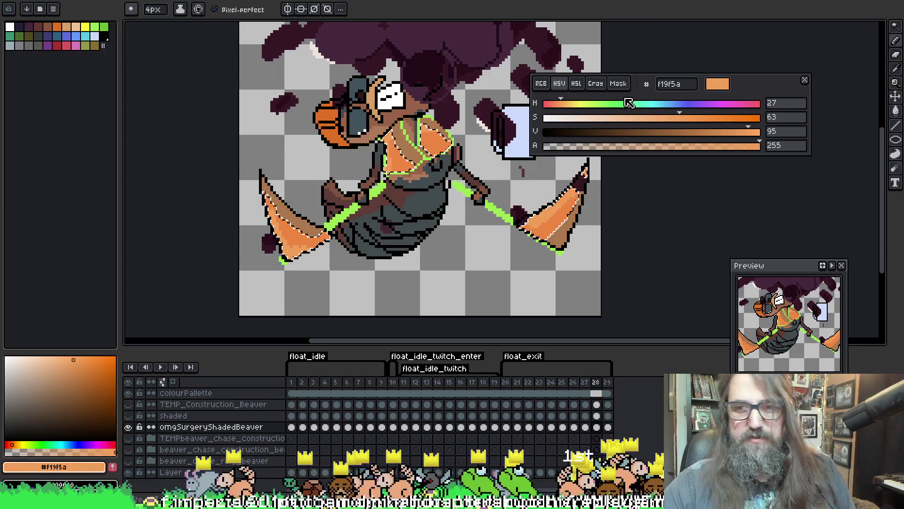
pyautogui.hotkey('ctrl', 'd')
pyautogui.press('Right')
# Select frame 29's tail and bikini for shading, then return to frame 1.
pyautogui.press('w')
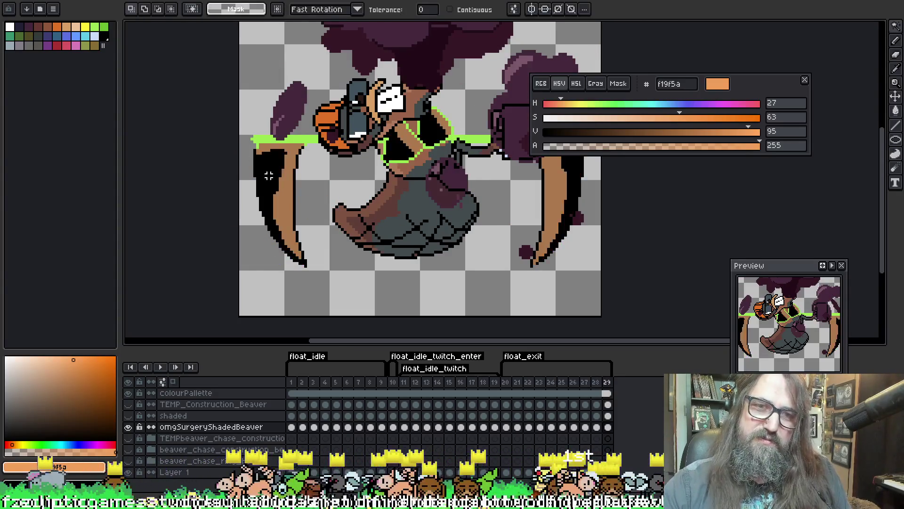
pyautogui.click(264, 160)
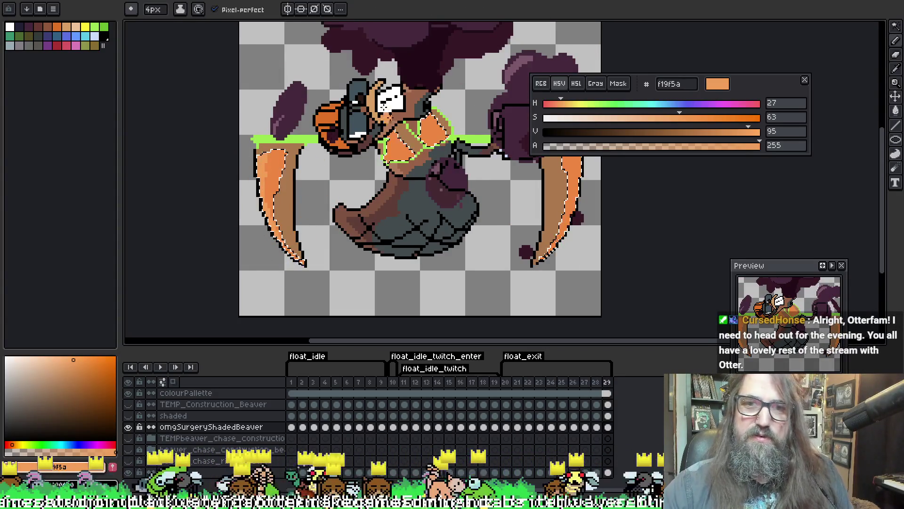
pyautogui.hscroll(4, 524, 157)
pyautogui.scroll(1, 525, 156)
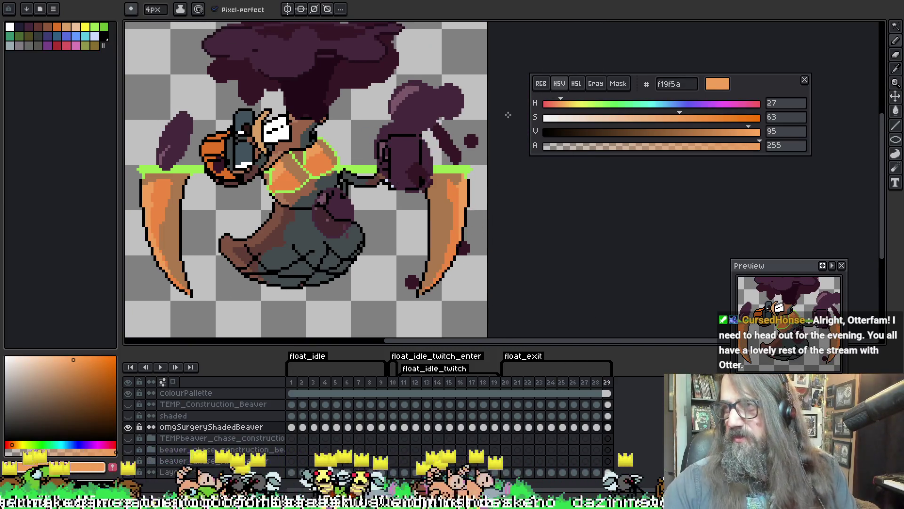
pyautogui.press('Right')
pyautogui.moveTo(385, 167)
pyautogui.mouseDown()
pyautogui.moveTo(425, 161)
pyautogui.moveTo(336, 187)
pyautogui.mouseUp()
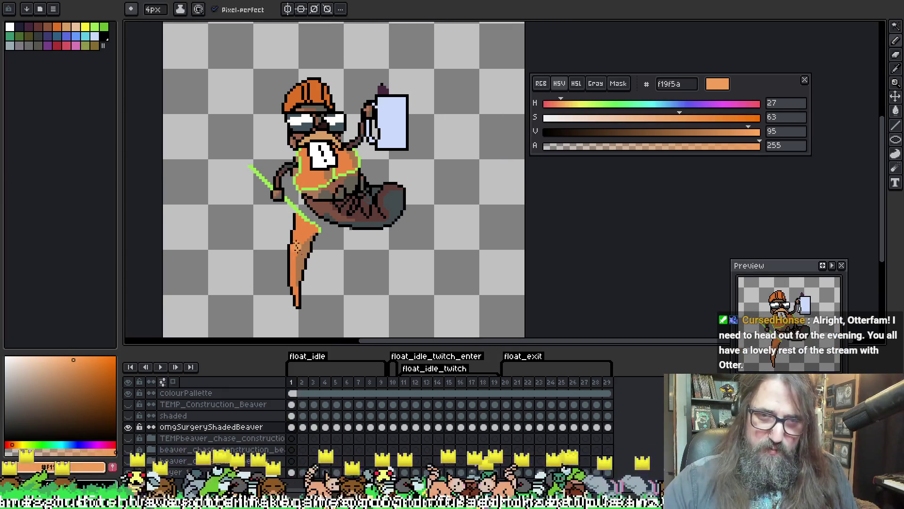
# Shade the tail and bikini lighter orange on frames 1 and 2.
pyautogui.moveTo(296, 245); pyautogui.dragTo(260, 231)
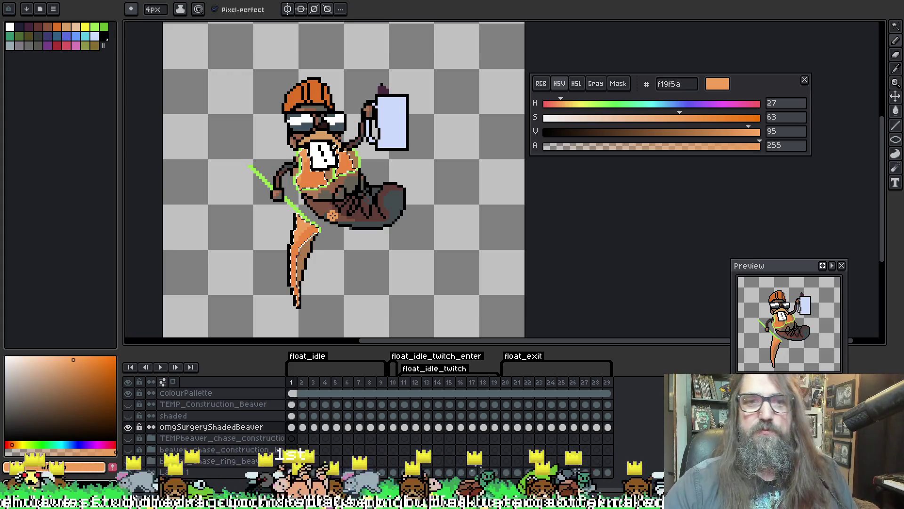
pyautogui.press('.')
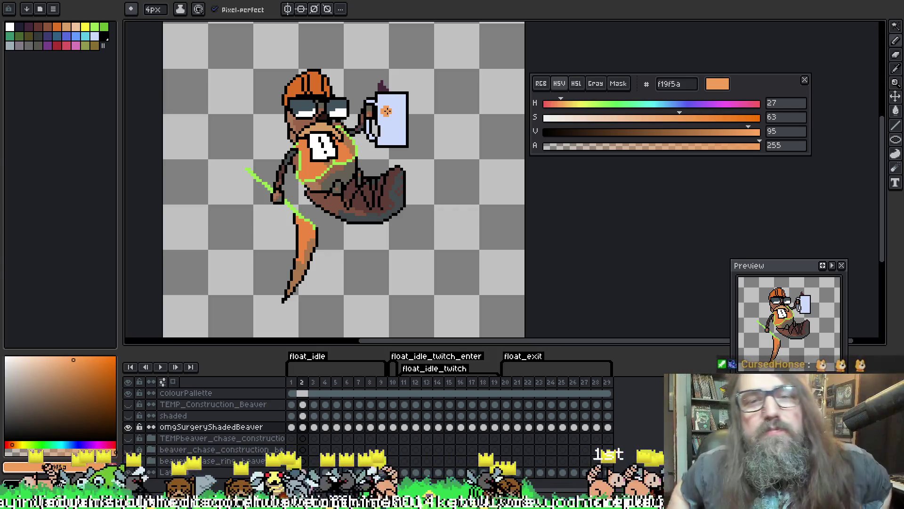
pyautogui.press('w')
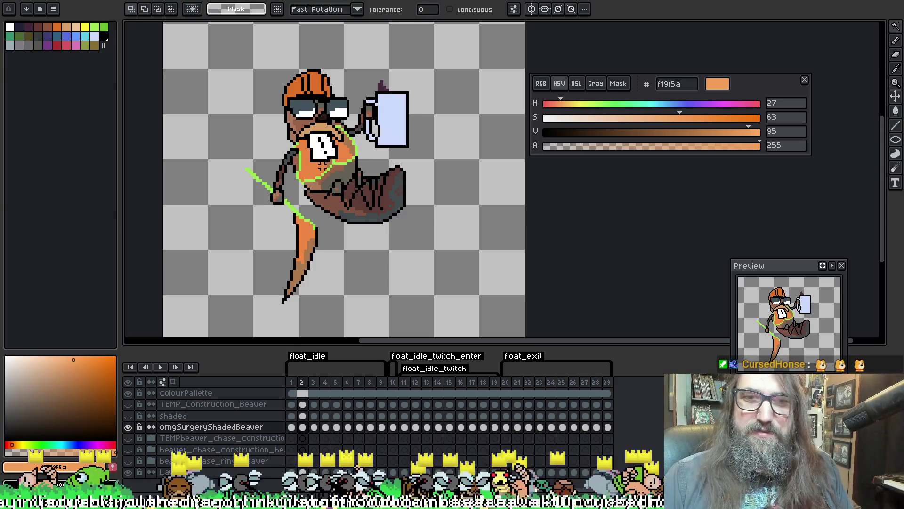
pyautogui.press('b')
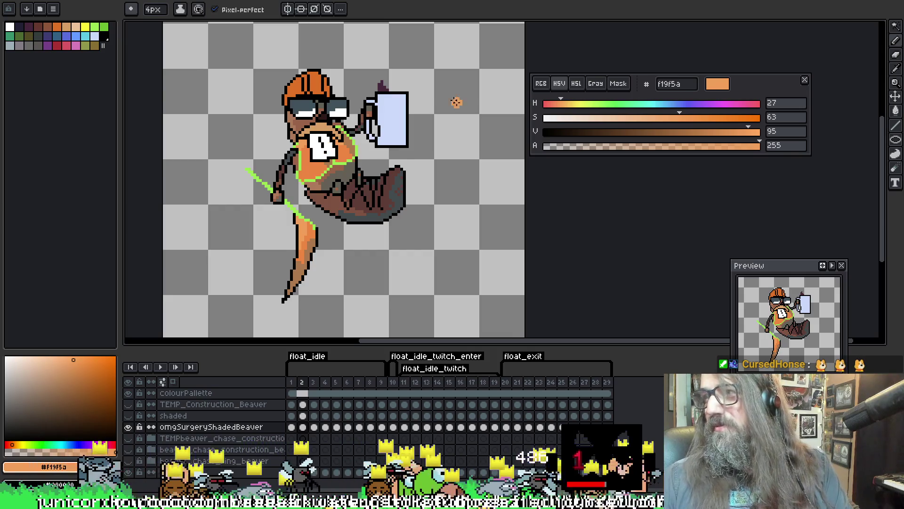
# Paint lighter orange tail and chest highlights on frame 3.
pyautogui.press('Right')
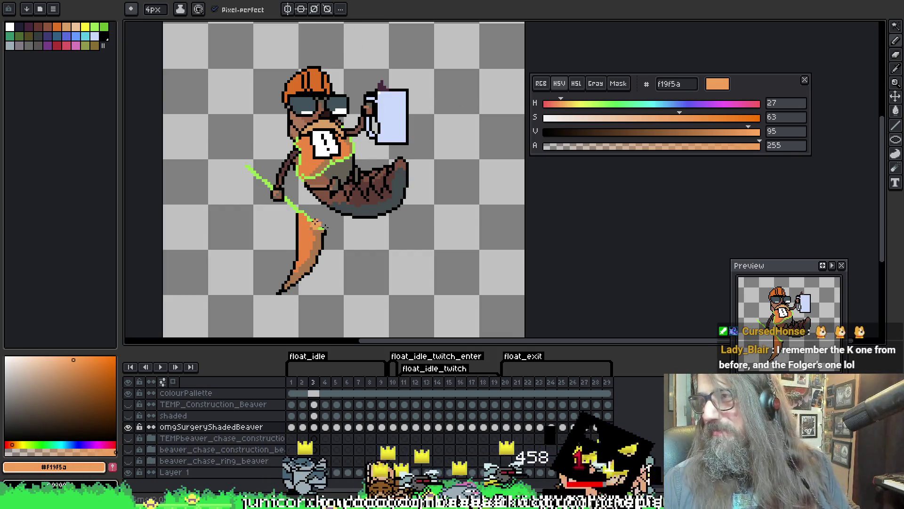
pyautogui.press('h')
pyautogui.press('b')
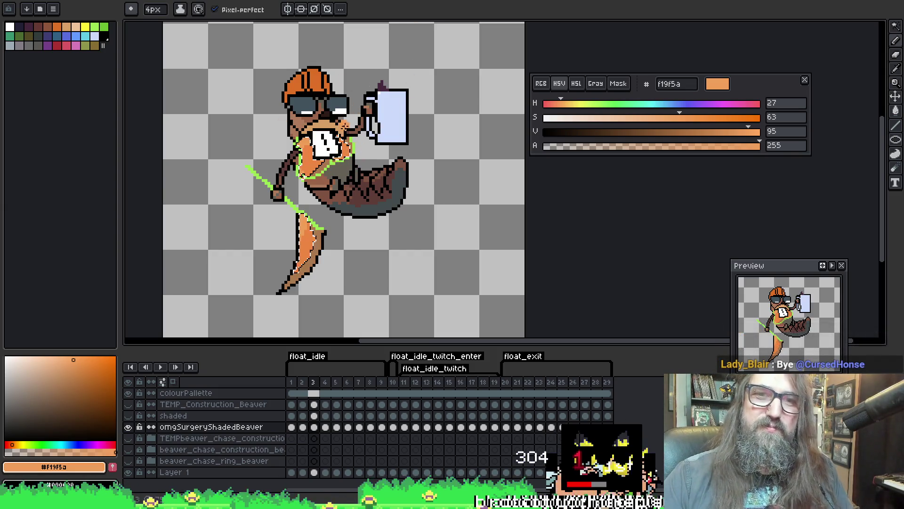
pyautogui.press('.')
# Shade the tail on frames 4 and 5 with lighter orange.
pyautogui.press('w')
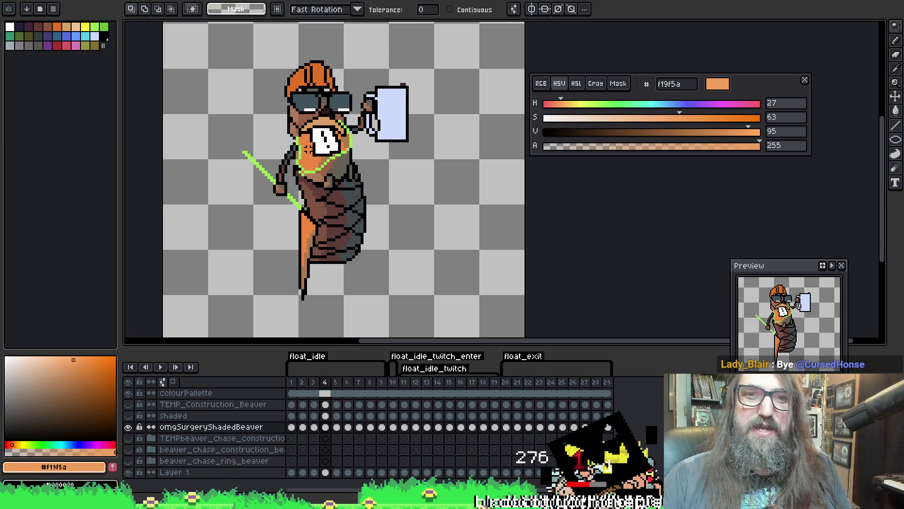
pyautogui.press('b')
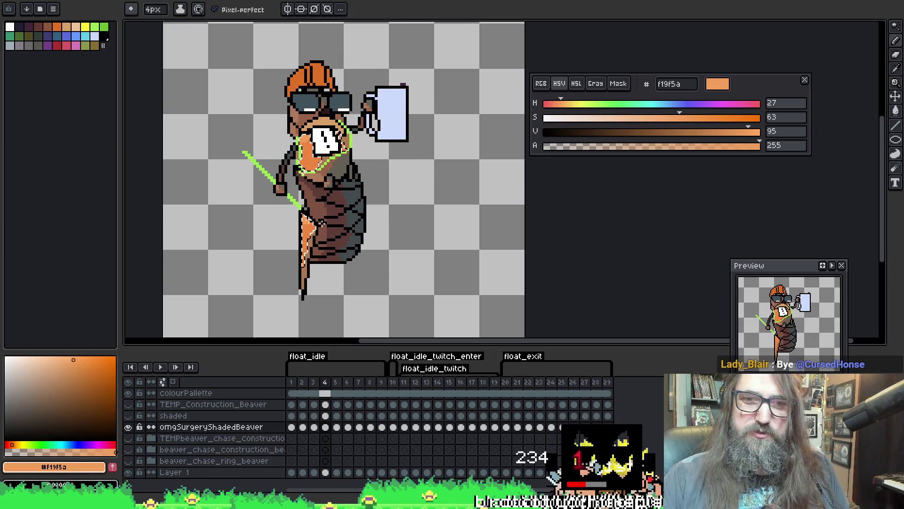
pyautogui.press('.')
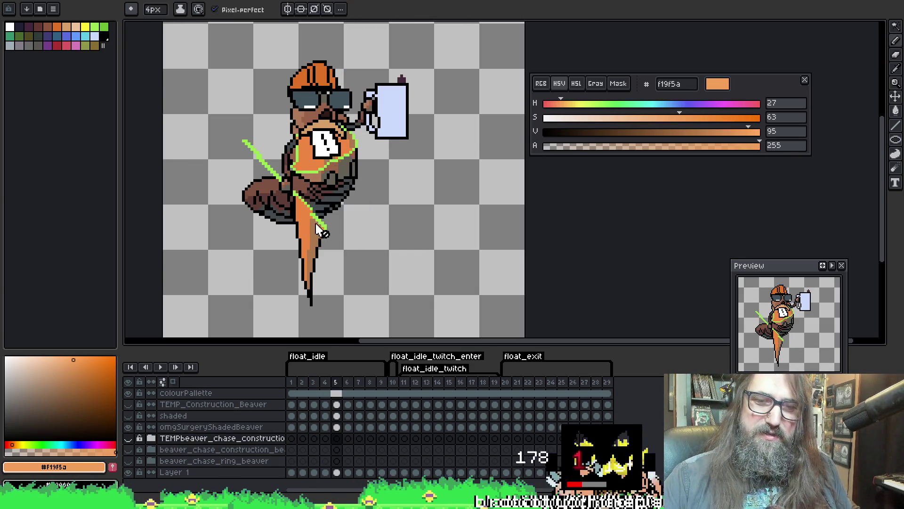
pyautogui.press('w')
pyautogui.keyDown('ctrl'); pyautogui.click(311, 117); pyautogui.keyUp('ctrl')
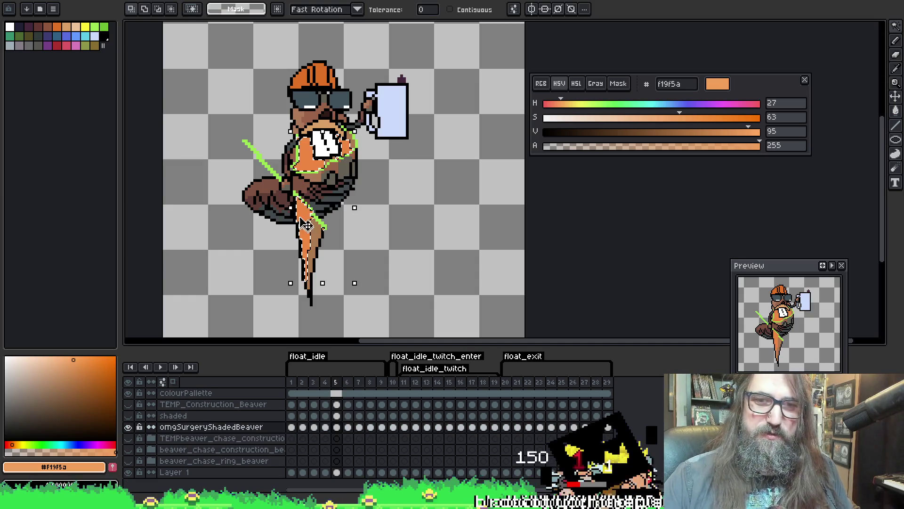
pyautogui.press('b')
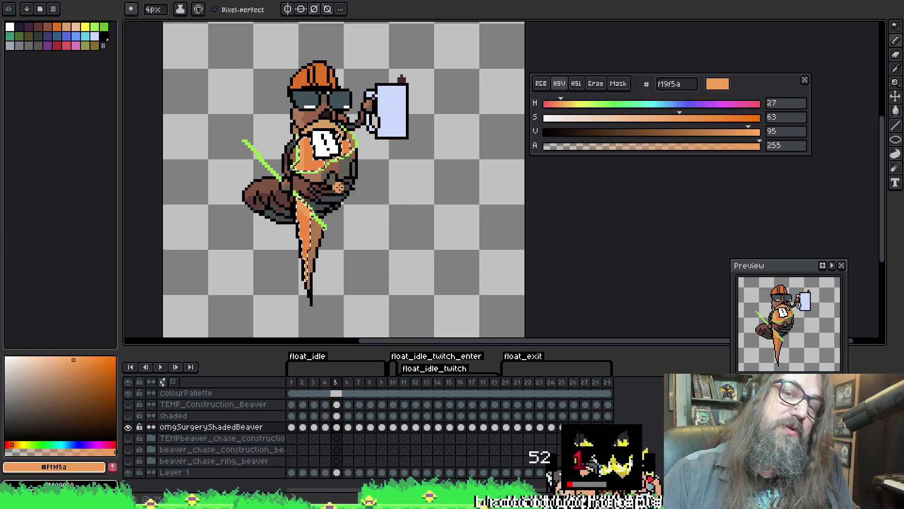
# Select frame 6's belly and tail and shade them lighter orange.
pyautogui.press('Right')
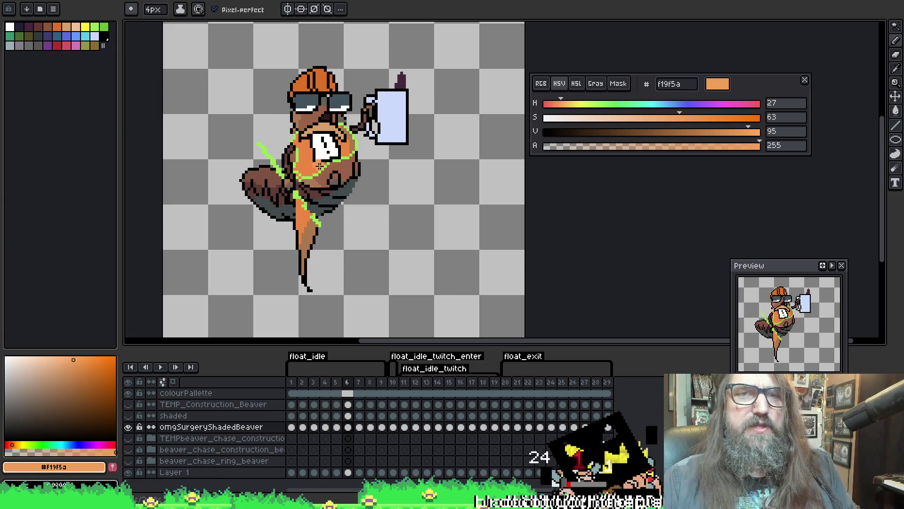
pyautogui.press('w')
pyautogui.click(309, 160)
pyautogui.press('f')
pyautogui.press('b')
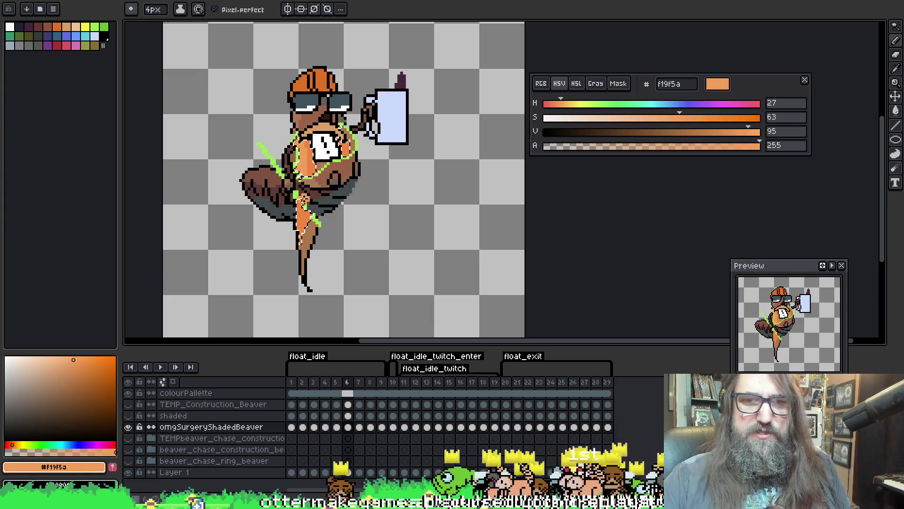
# Shade the lower body in lighter orange across frames 7 to 9.
pyautogui.press('Right')
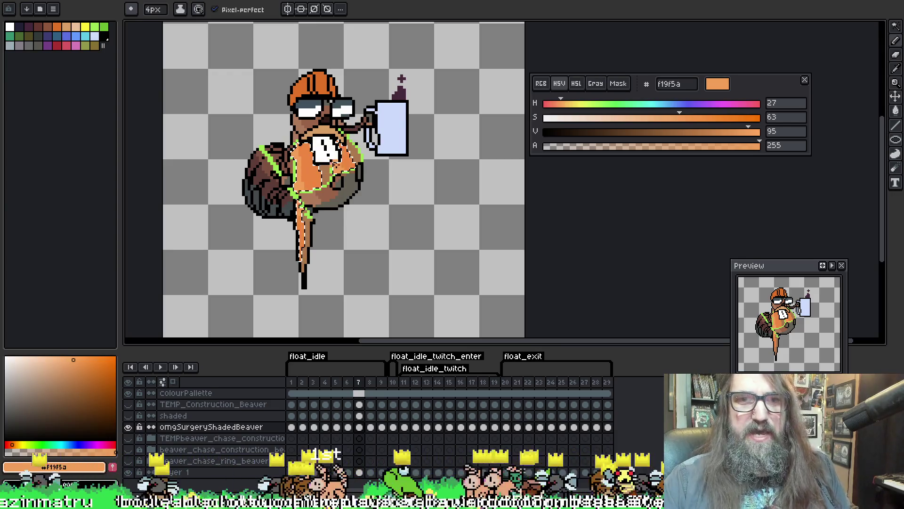
pyautogui.press('Right')
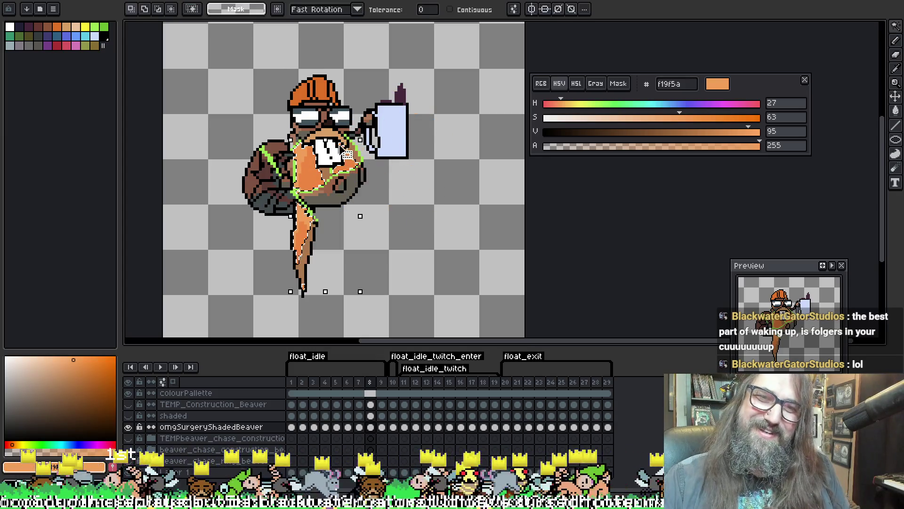
pyautogui.press('w')
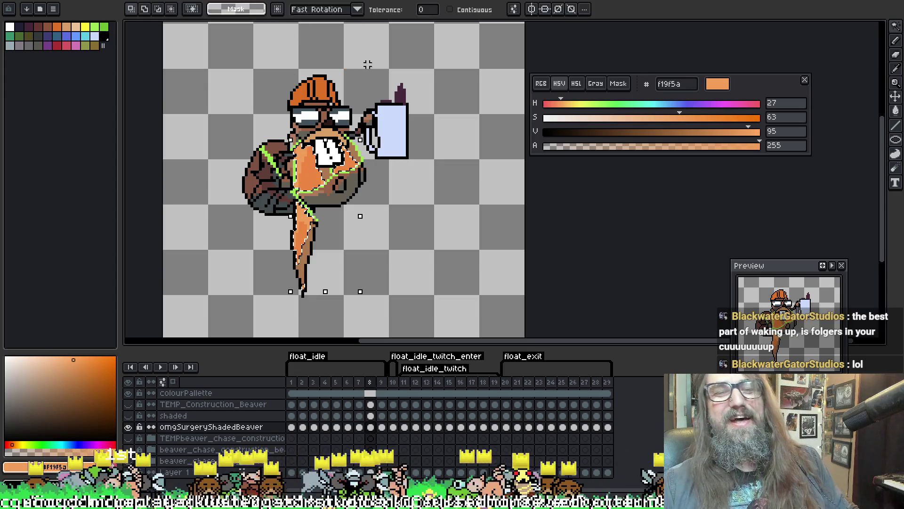
pyautogui.press('.')
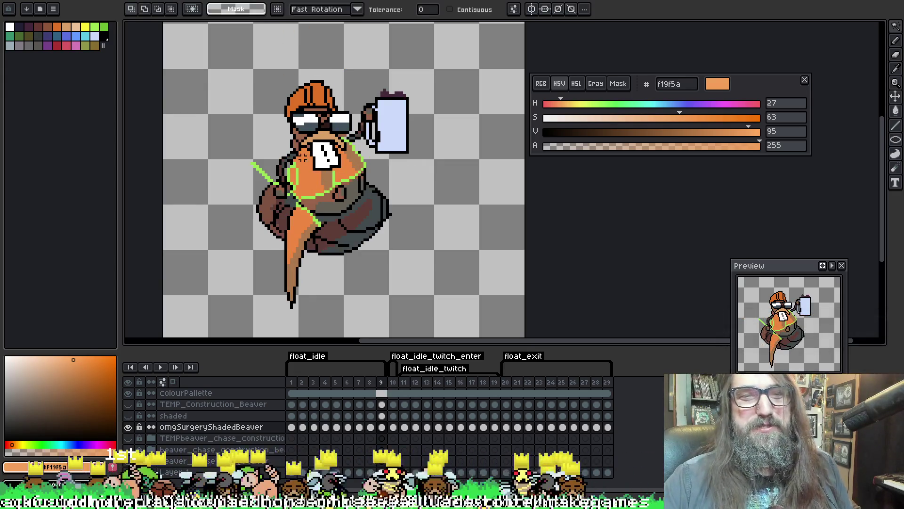
pyautogui.press('b')
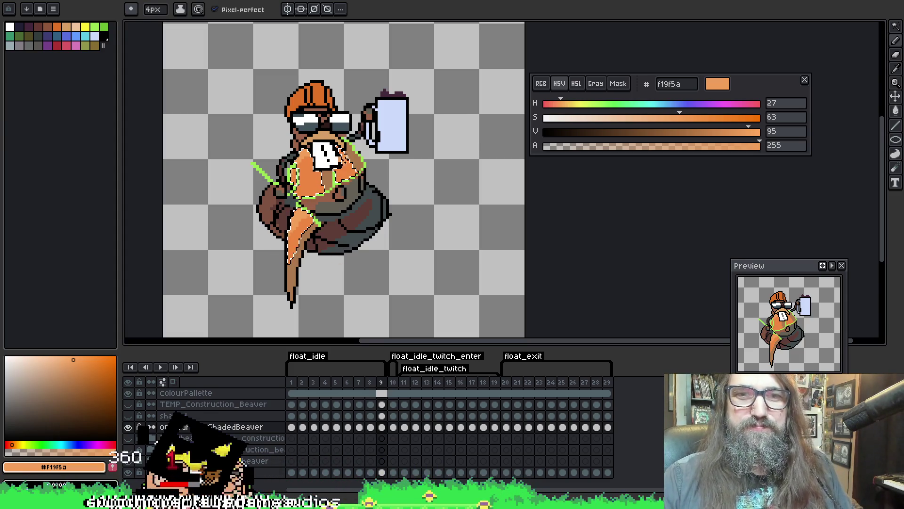
# Select and shade the orange torso and tail on frames 10 and 11.
pyautogui.press('Right')
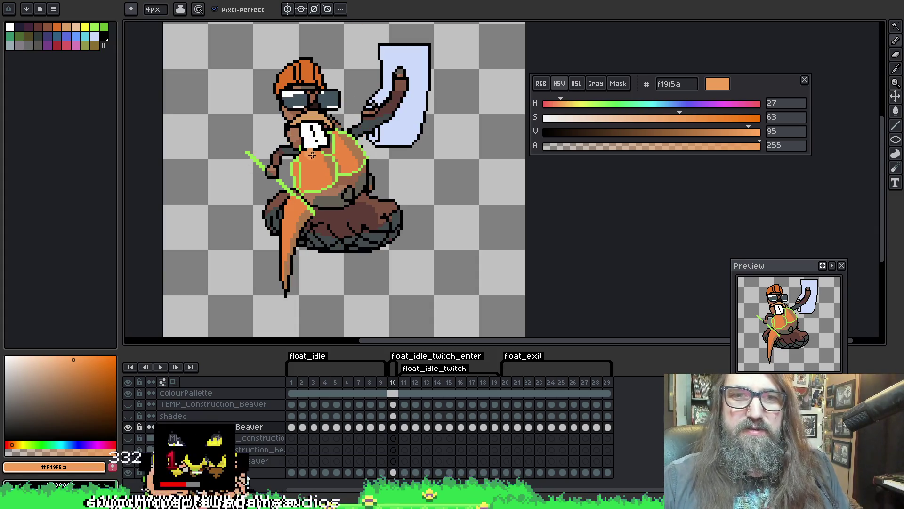
pyautogui.keyDown('ctrl'); pyautogui.click(170, 426); pyautogui.keyUp('ctrl')
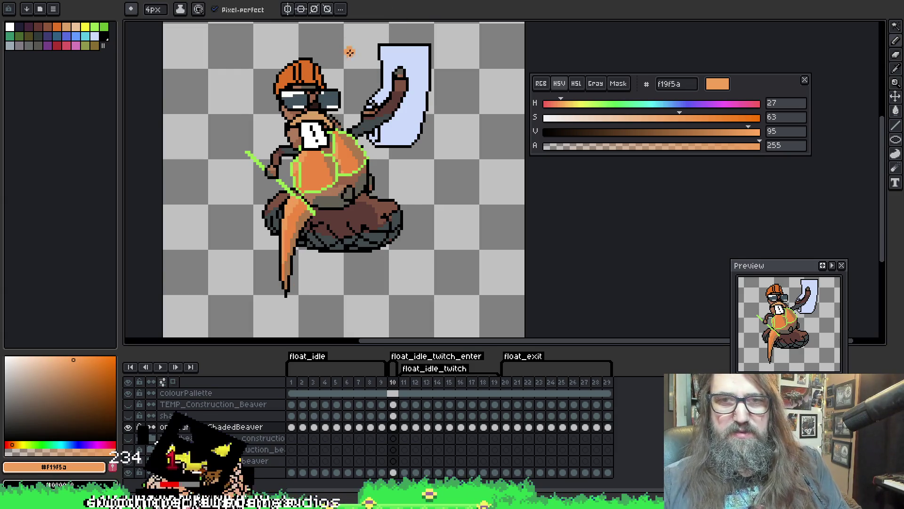
pyautogui.press('Right')
pyautogui.press('Right')
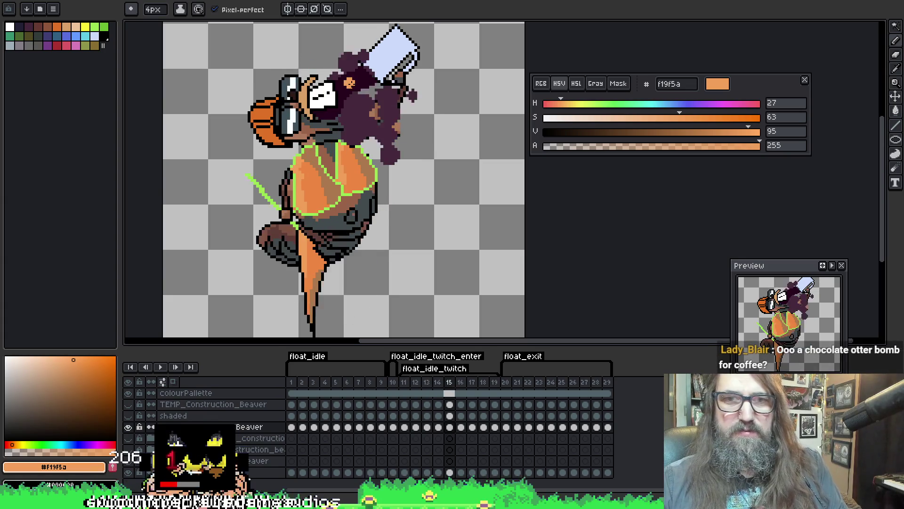
pyautogui.press('Left')
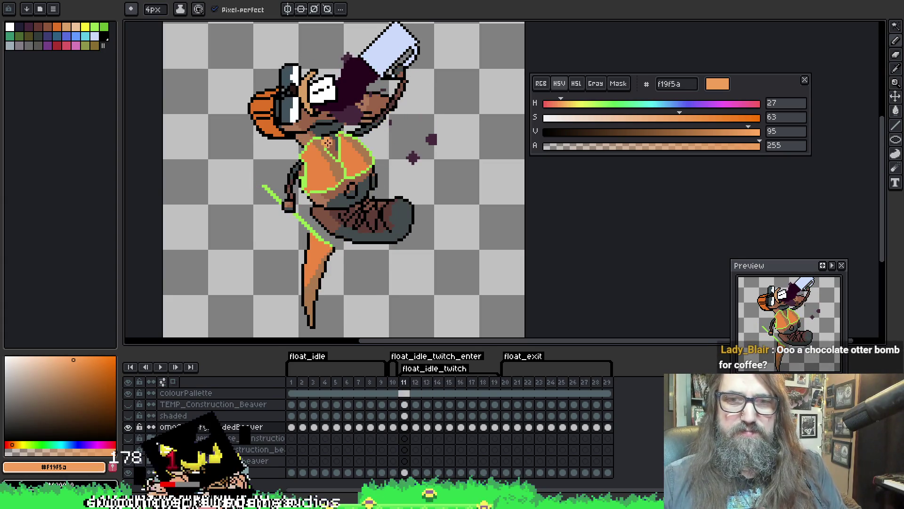
pyautogui.click(327, 143)
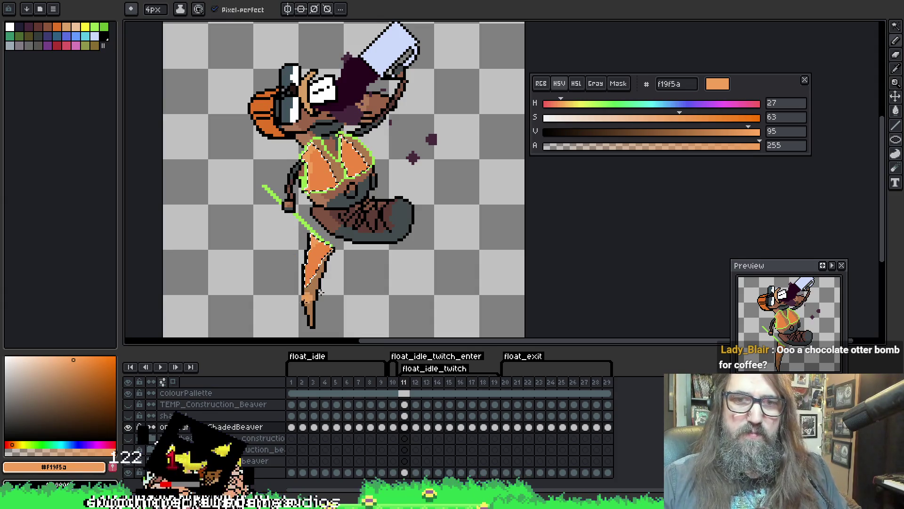
# Shade the orange torso and tail with f19f5a on frames 12 and 13, deselecting each.
pyautogui.press('Right')
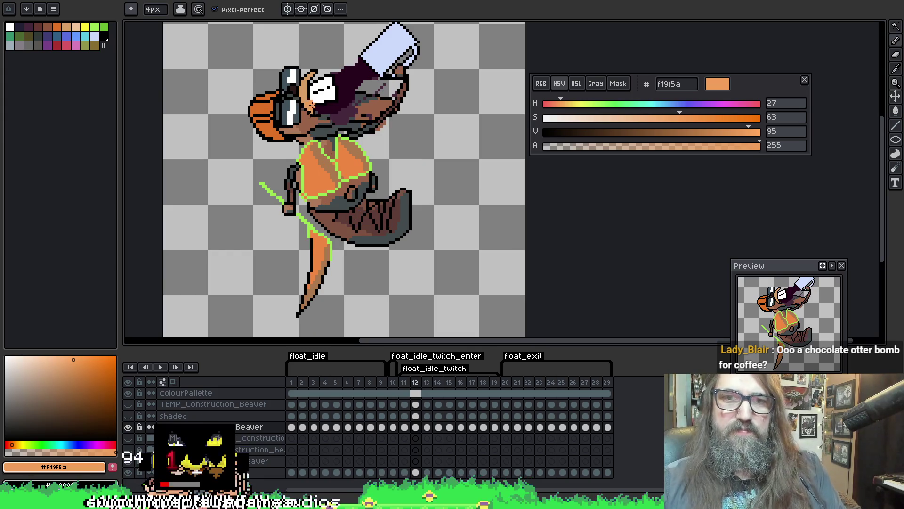
pyautogui.click(315, 184)
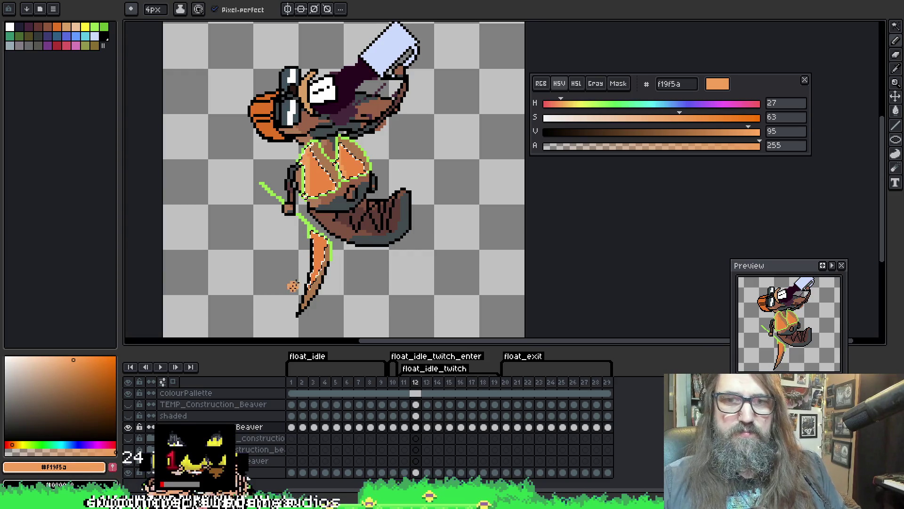
pyautogui.hotkey('ctrl', 'd')
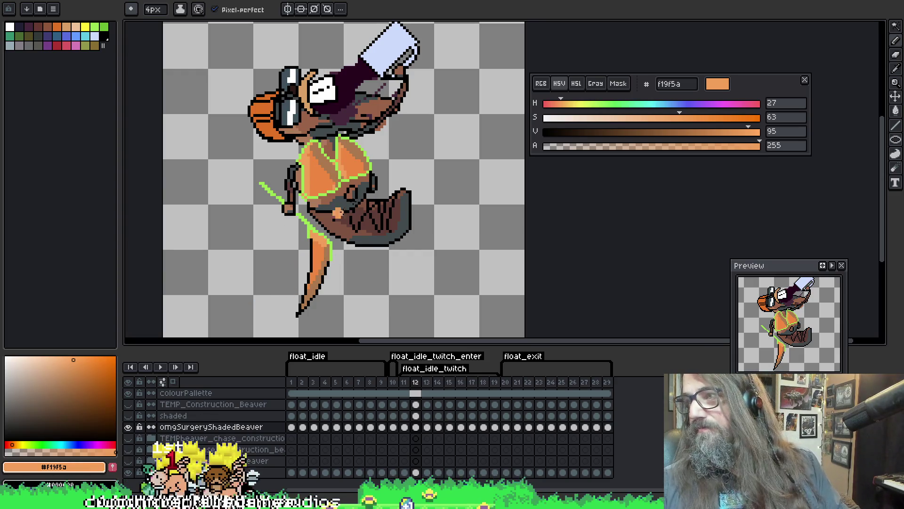
pyautogui.press('Right')
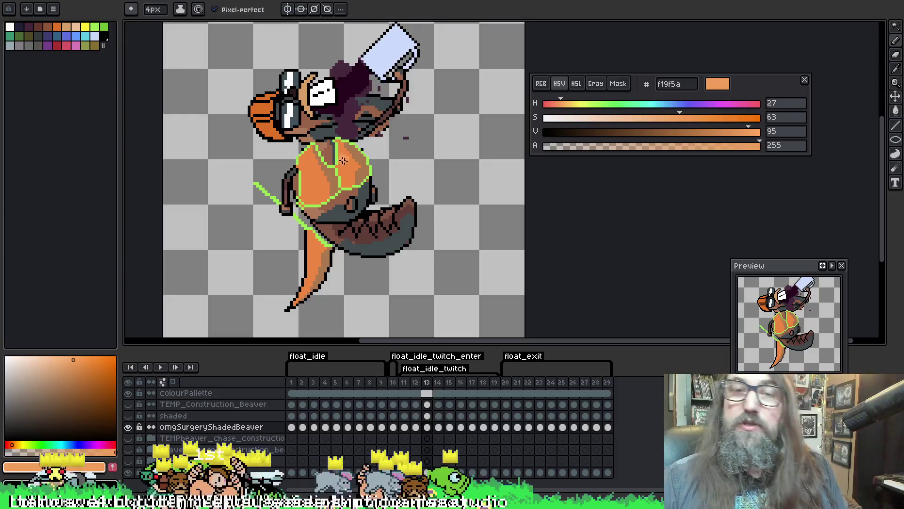
pyautogui.hotkey('ctrl', 'shift', 'd')
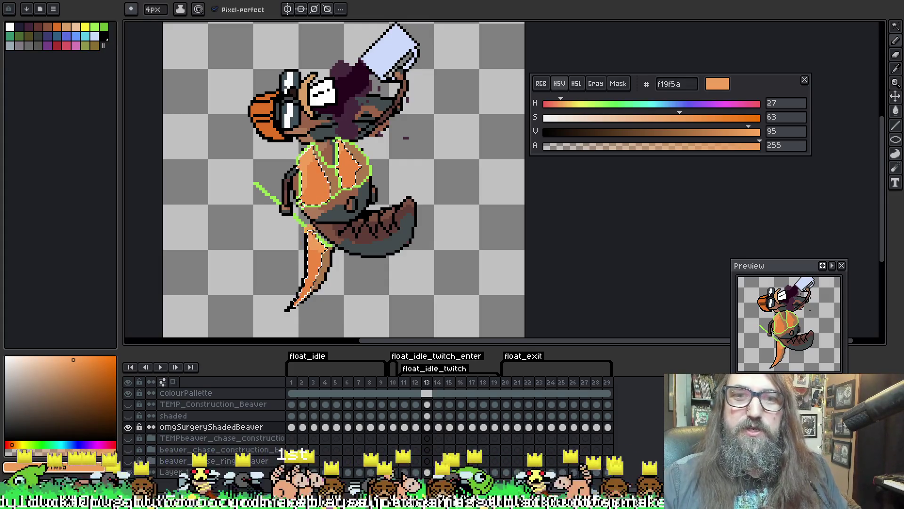
pyautogui.hotkey('ctrl', 'd')
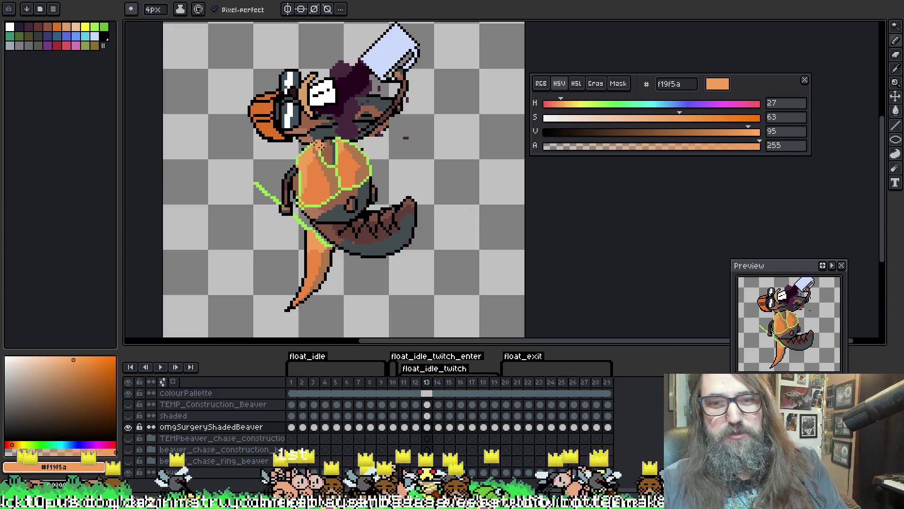
# Play the float animation from frame 14 to check the shading.
pyautogui.press('Right')
pyautogui.press('Return')
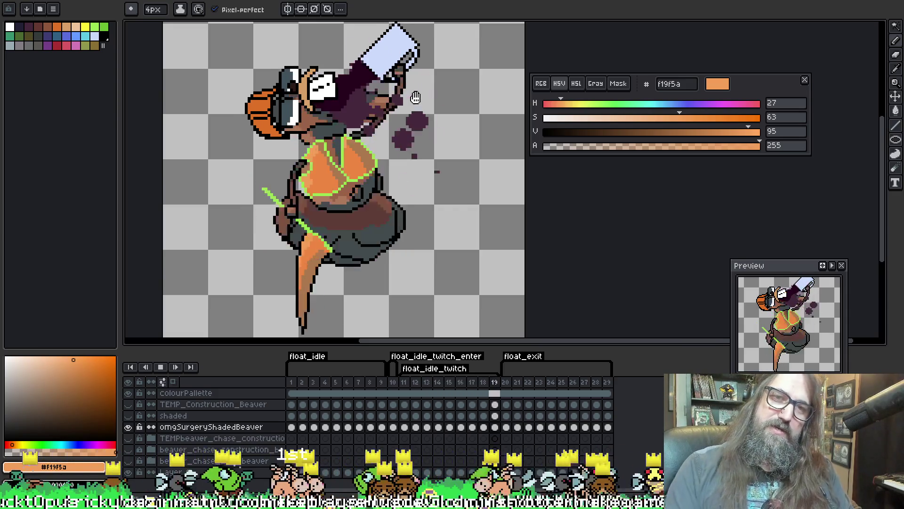
pyautogui.scroll(-6, 497, 273)
# Sample the bright green 6dae57 from the net sprite's handle as the drawing colour.
pyautogui.scroll(5, 497, 273)
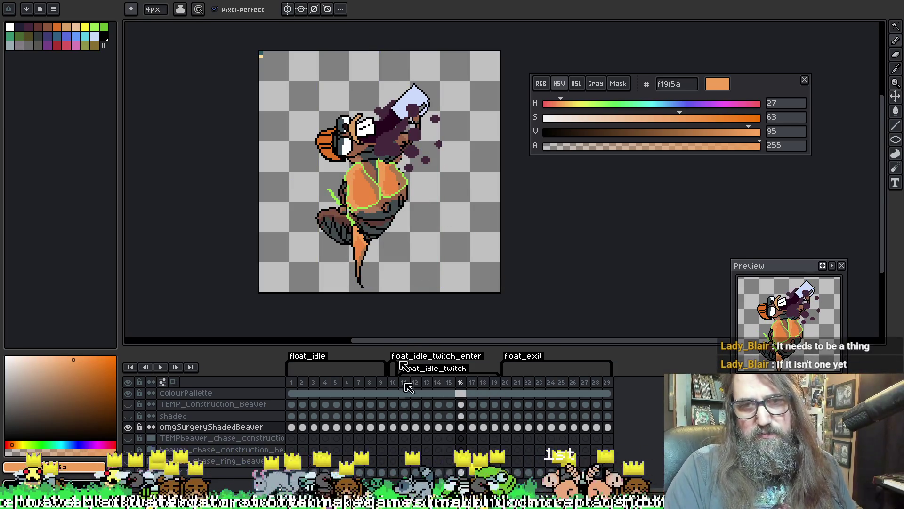
pyautogui.hotkey('ctrl', 'Tab')
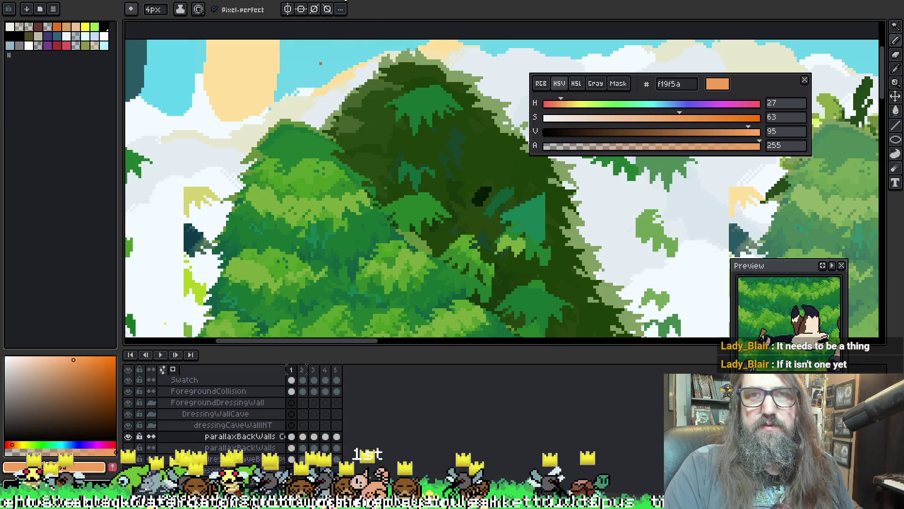
pyautogui.hotkey('ctrl', 'Tab')
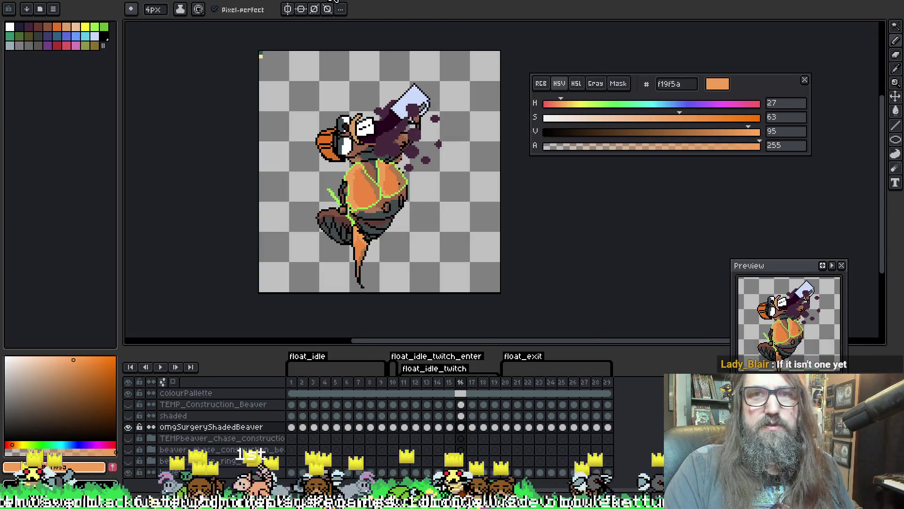
pyautogui.scroll(5, 291, 125)
pyautogui.scroll(-2, 291, 125)
pyautogui.press('i')
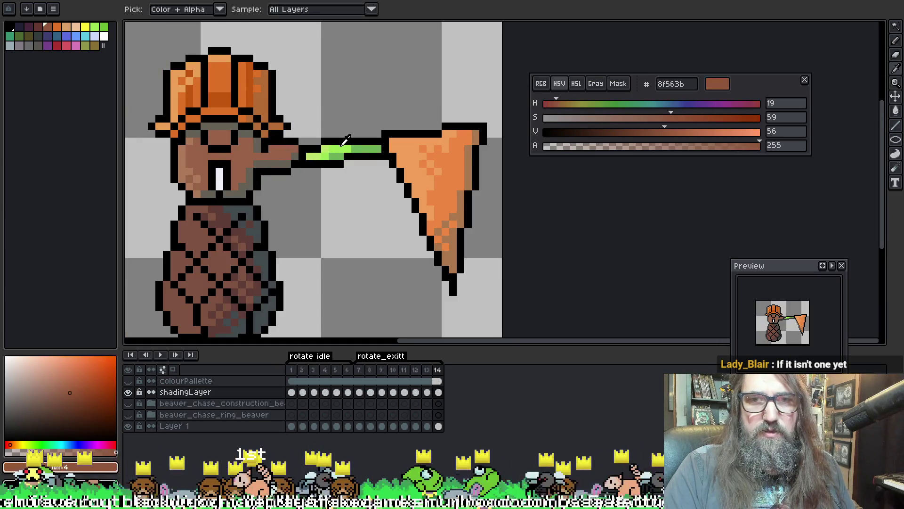
pyautogui.click(339, 157)
pyautogui.click(338, 160)
# Return to the beaver animation, centred on its body, at frame 1 of omgSurgeryShadedBeaver.
pyautogui.press('w')
pyautogui.hotkey('ctrl', 'Tab')
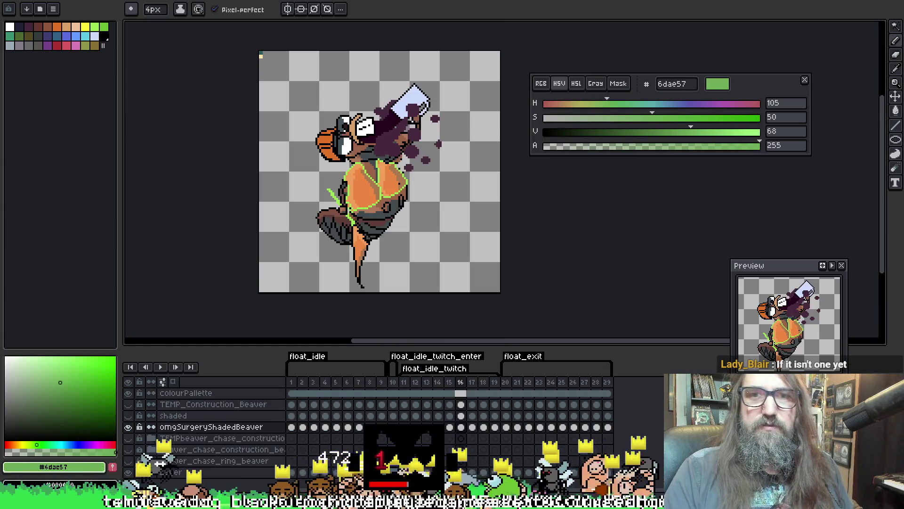
pyautogui.scroll(2, 303, 125)
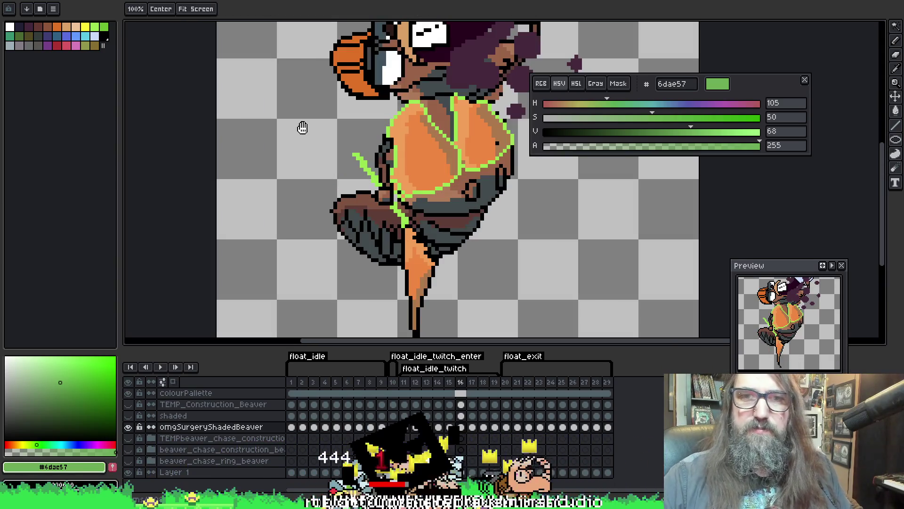
pyautogui.moveTo(452, 207); pyautogui.dragTo(395, 245)
pyautogui.click(291, 427)
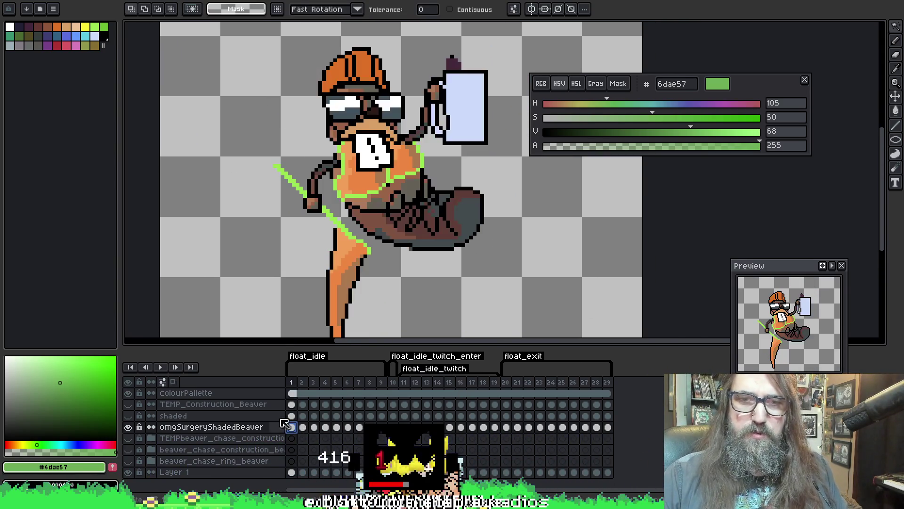
# Clear the selection and pick the pencil, then select the green strap lines on frames 2–4.
pyautogui.hotkey('ctrl', 'a')
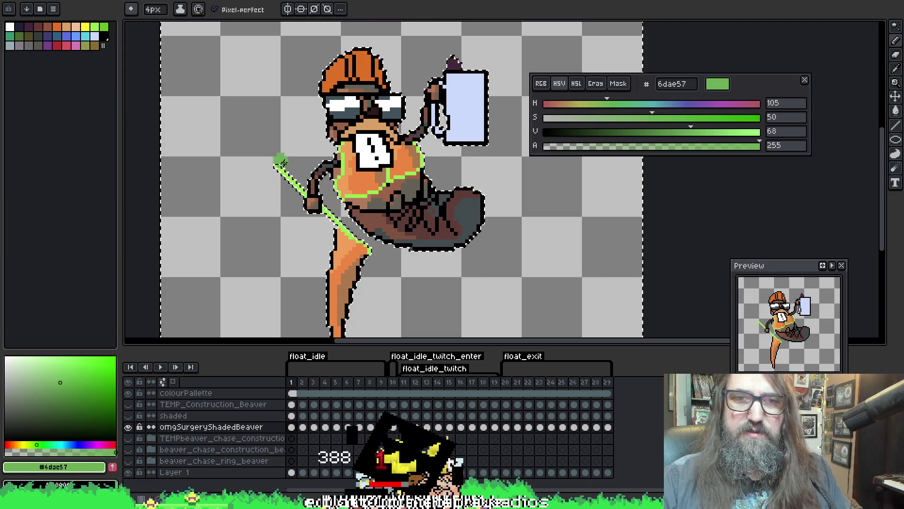
pyautogui.hotkey('ctrl', 'd')
pyautogui.press('b')
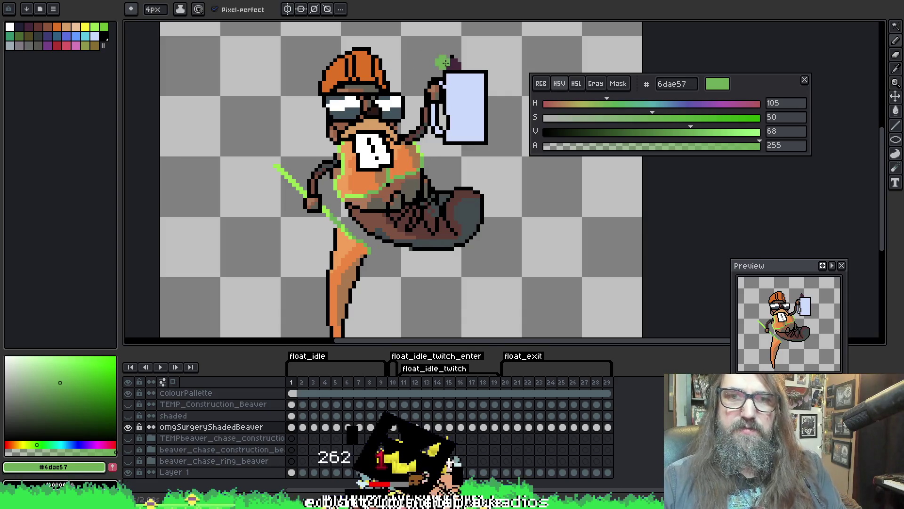
pyautogui.press('Right')
pyautogui.keyDown('ctrl'); pyautogui.click(362, 238); pyautogui.keyUp('ctrl')
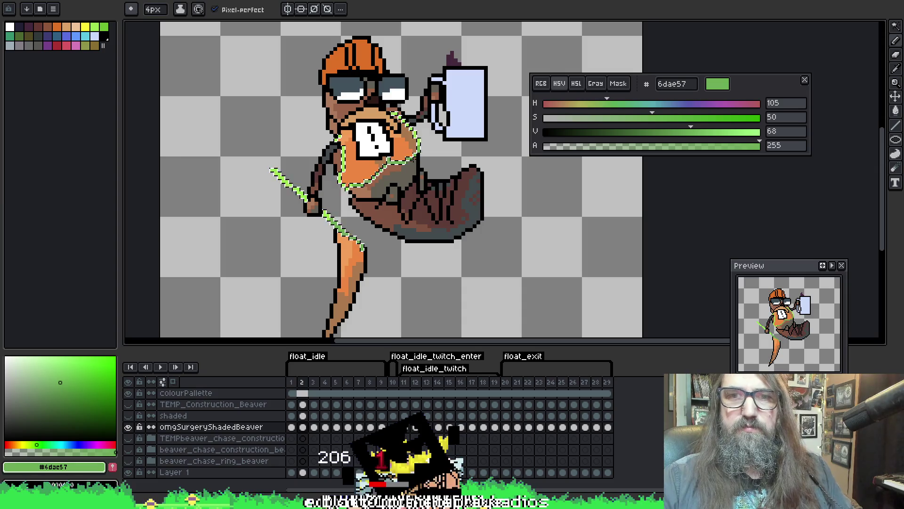
pyautogui.press('Right')
pyautogui.keyDown('ctrl'); pyautogui.click(358, 186); pyautogui.keyUp('ctrl')
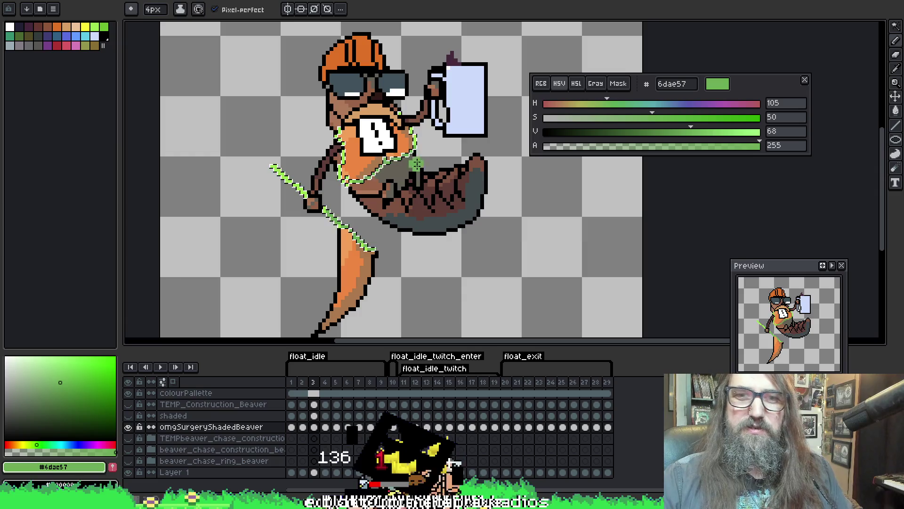
pyautogui.press('Right')
pyautogui.keyDown('ctrl'); pyautogui.click(346, 226); pyautogui.keyUp('ctrl')
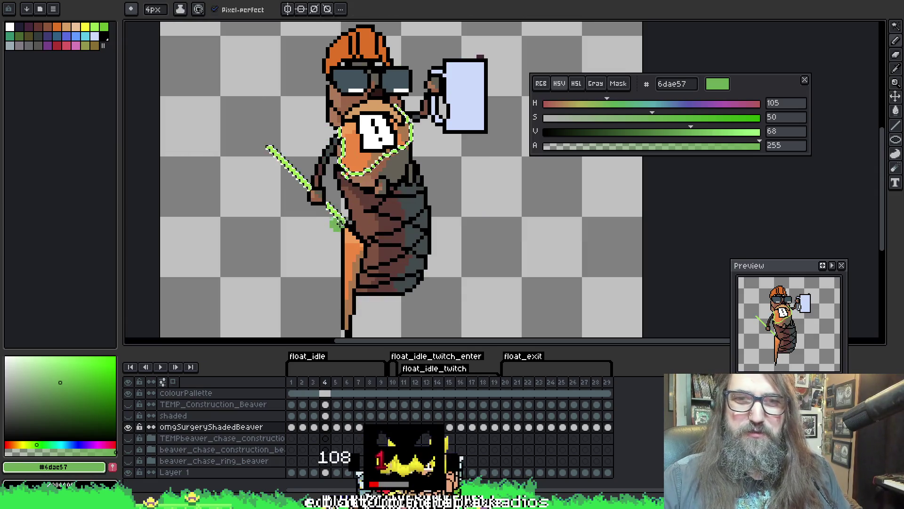
# Select the green strap lines by colour on frames 5 through 9.
pyautogui.press('Right')
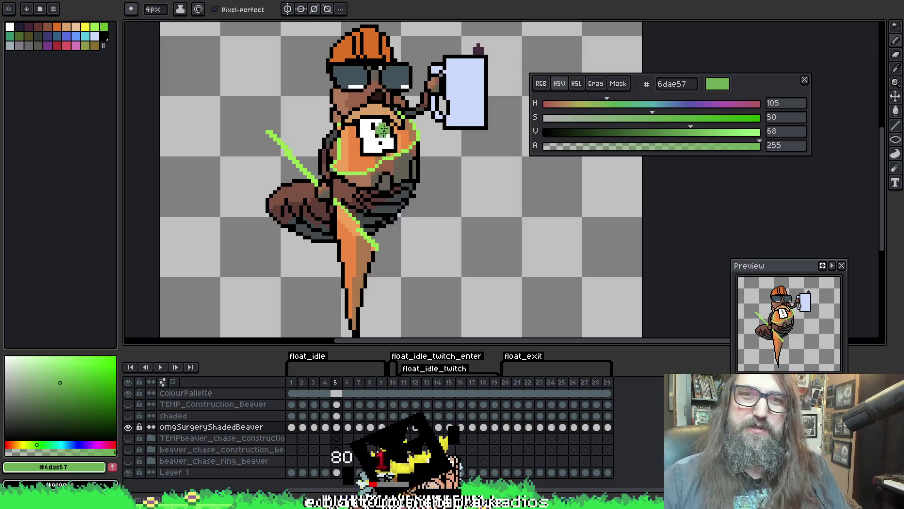
pyautogui.keyDown('ctrl'); pyautogui.click(340, 205); pyautogui.keyUp('ctrl')
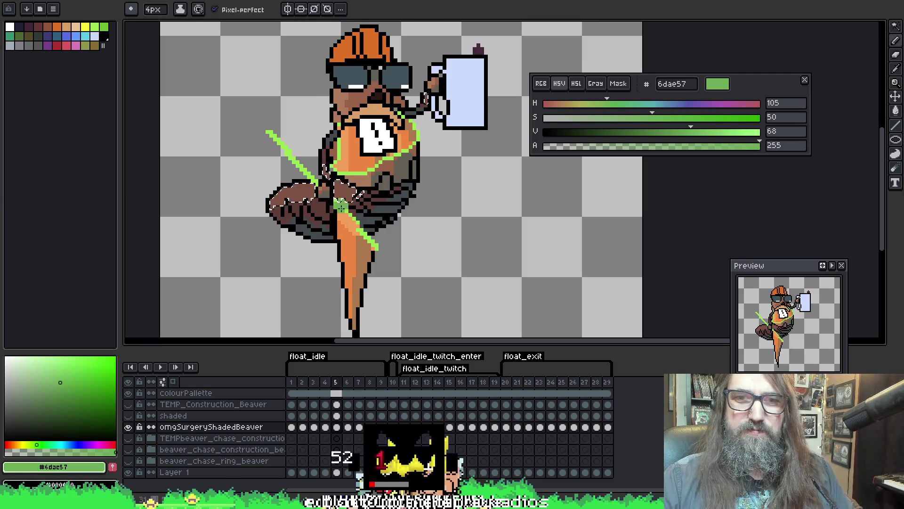
pyautogui.keyDown('ctrl'); pyautogui.click(338, 203); pyautogui.keyUp('ctrl')
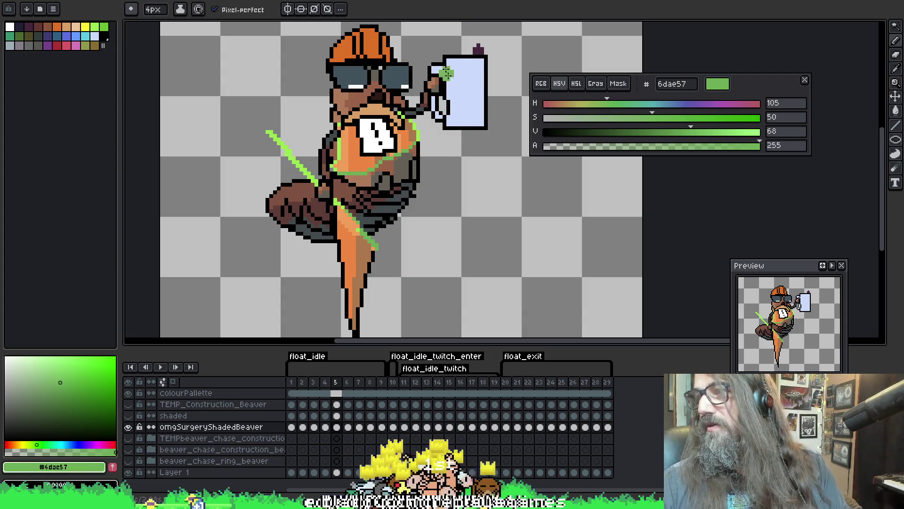
pyautogui.press('Right')
pyautogui.press('ctrl')
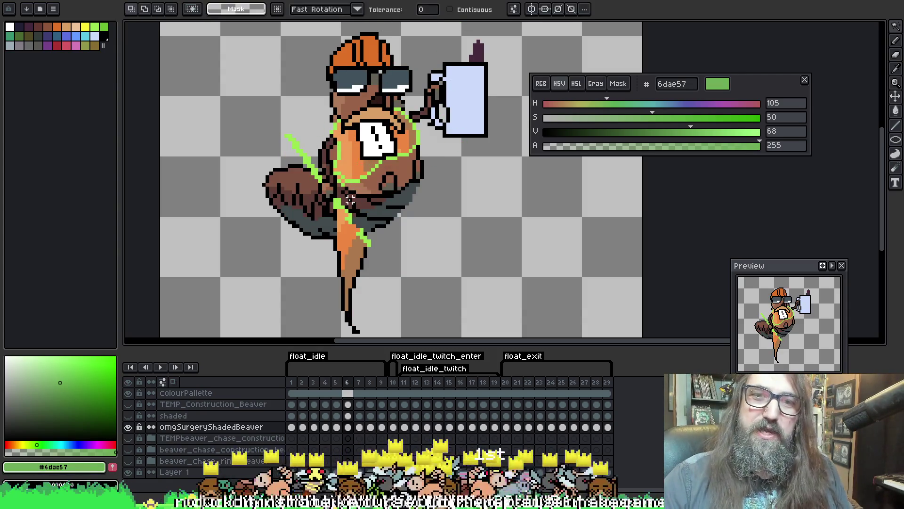
pyautogui.keyDown('ctrl'); pyautogui.click(343, 206); pyautogui.keyUp('ctrl')
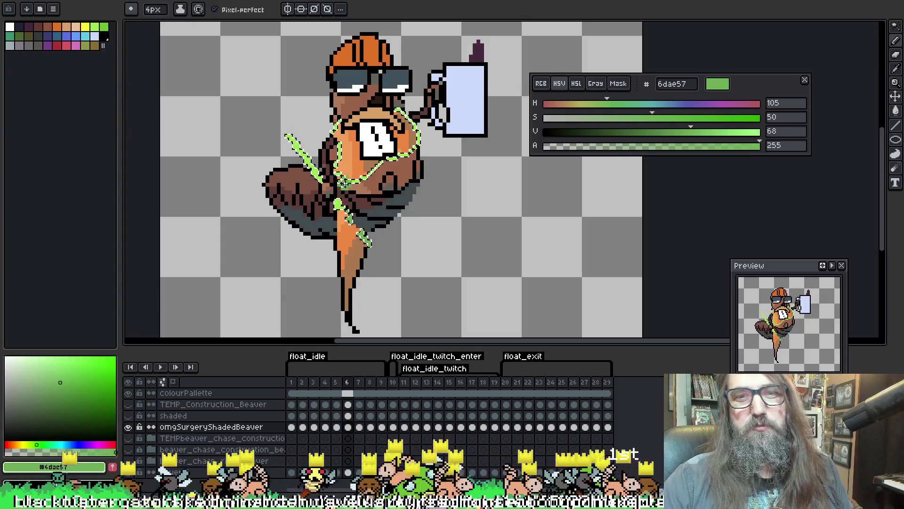
pyautogui.press('Right')
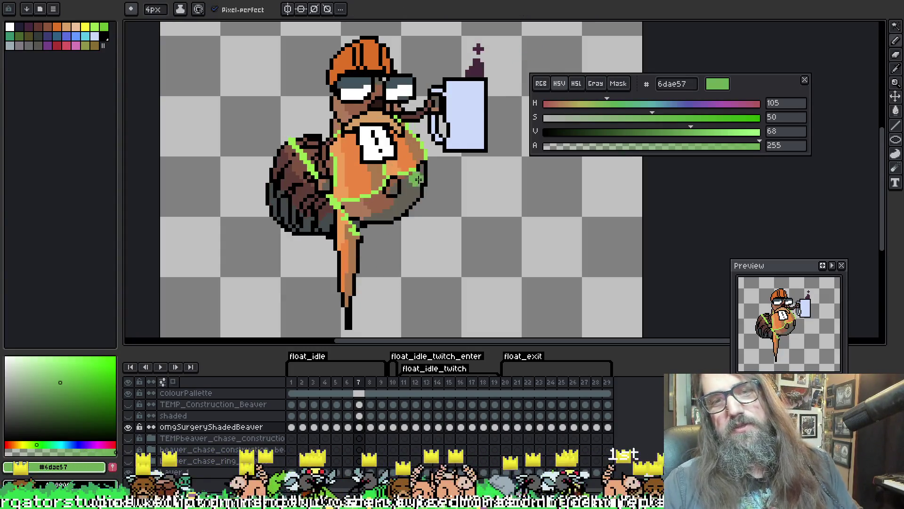
pyautogui.press('ctrl')
pyautogui.keyDown('ctrl'); pyautogui.click(353, 199); pyautogui.keyUp('ctrl')
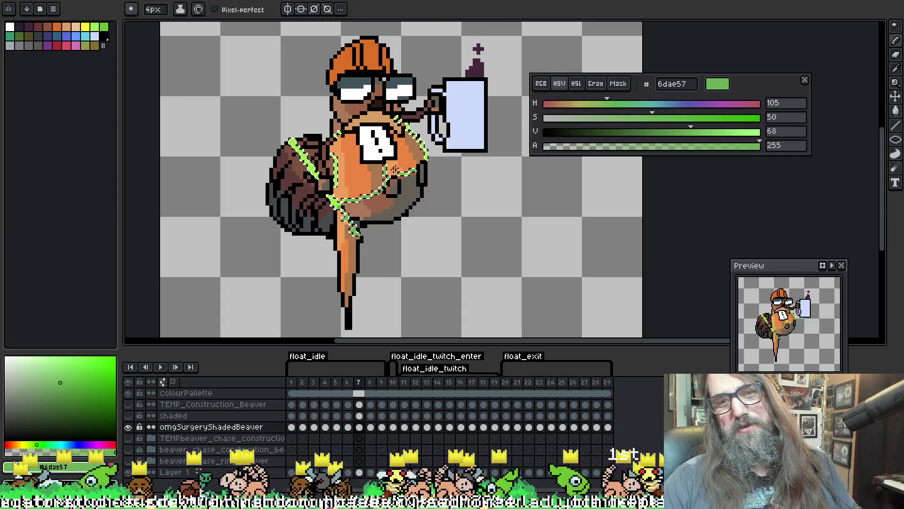
pyautogui.press('Right')
pyautogui.press('ctrl')
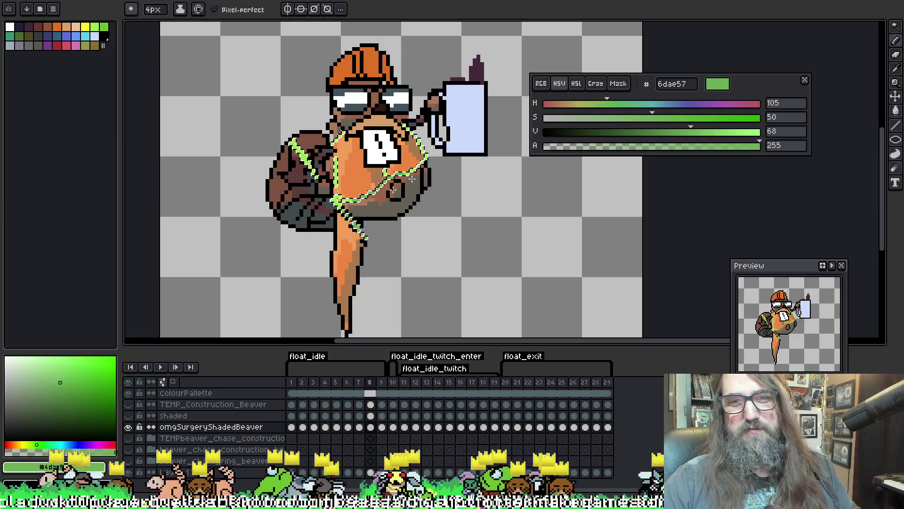
pyautogui.press('Right')
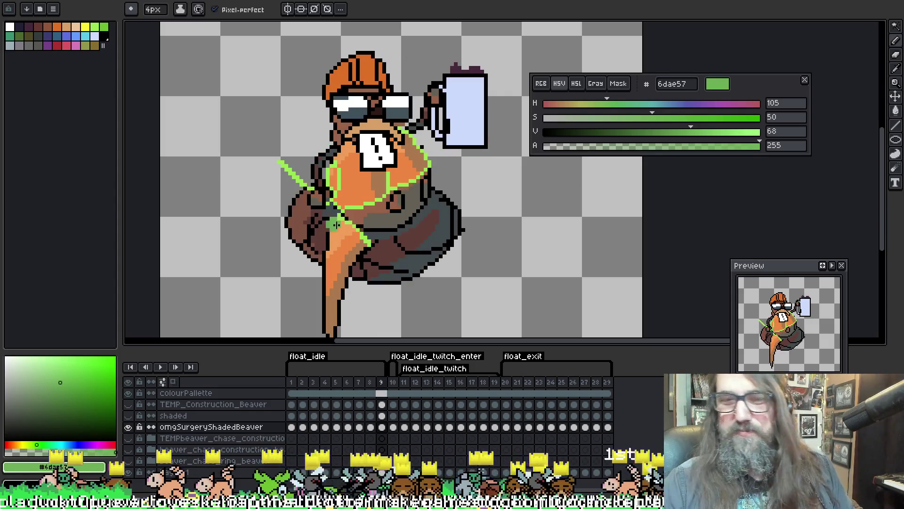
pyautogui.press('ctrl')
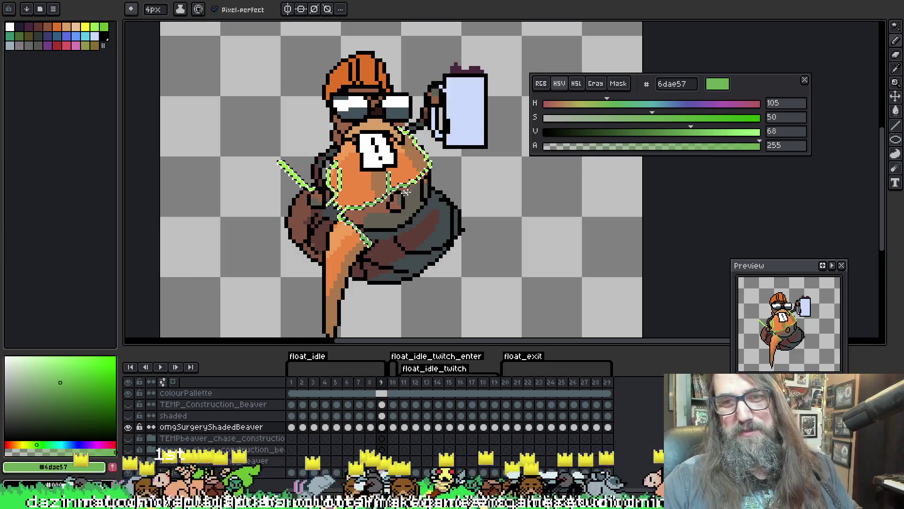
# Repaint the strap lines in green 6dae57 on frames 10, 11 and 12.
pyautogui.press('Right')
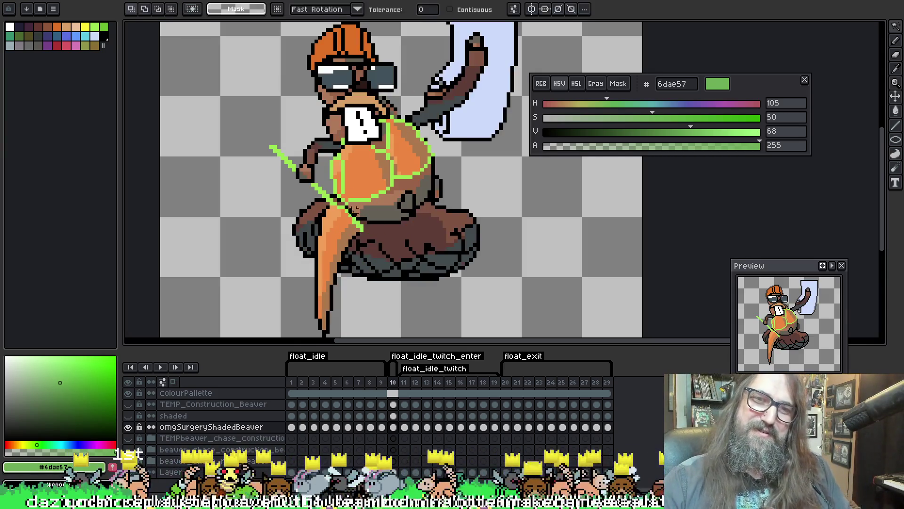
pyautogui.press('w')
pyautogui.click(354, 203)
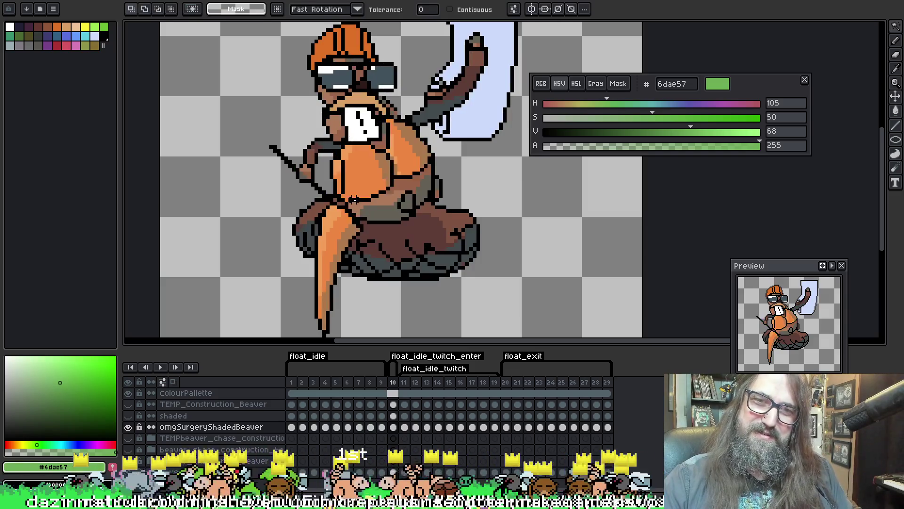
pyautogui.press('b')
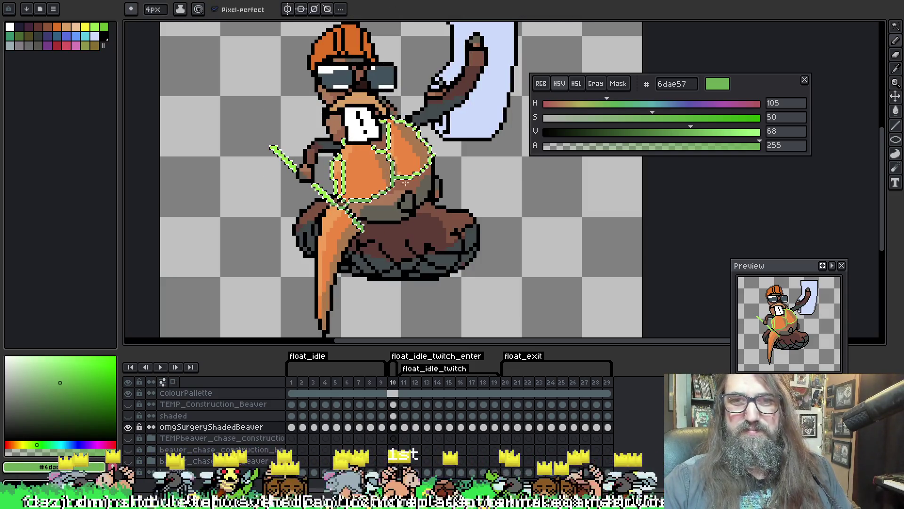
pyautogui.hotkey('ctrl', 'd')
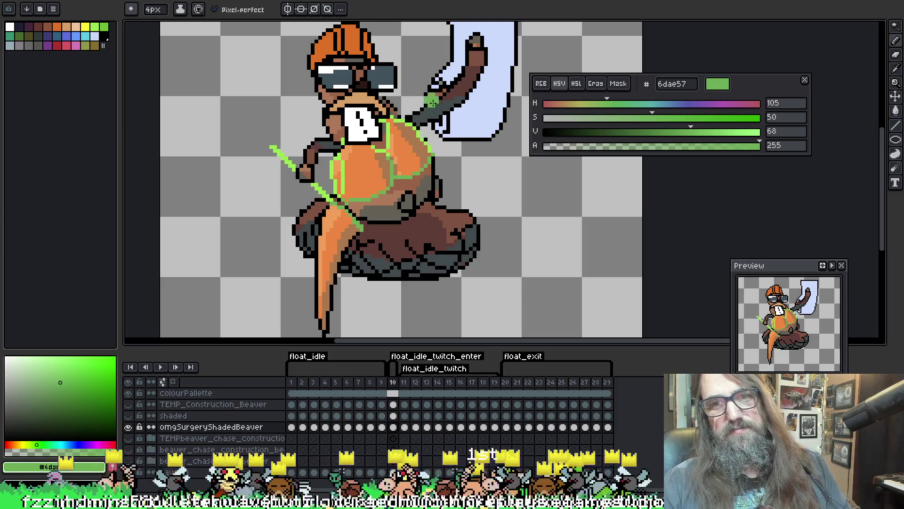
pyautogui.press('.')
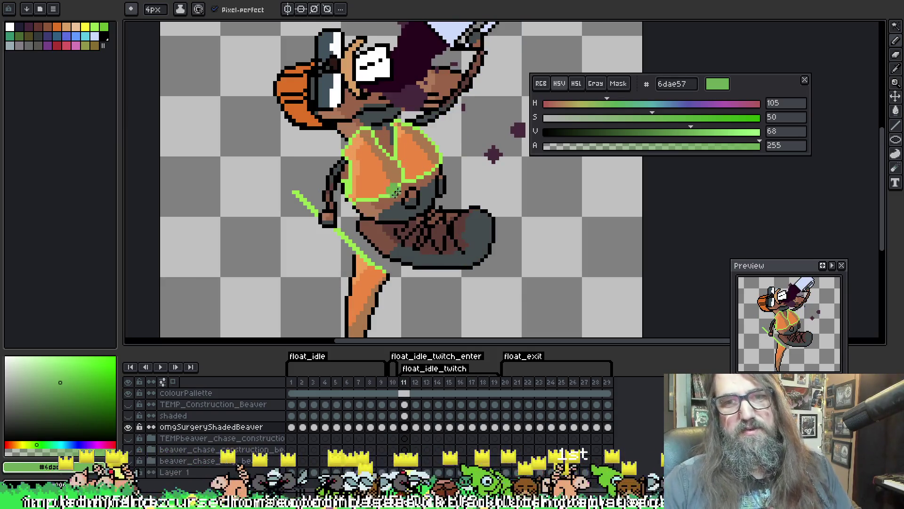
pyautogui.press('w')
pyautogui.click(348, 237)
pyautogui.press('b')
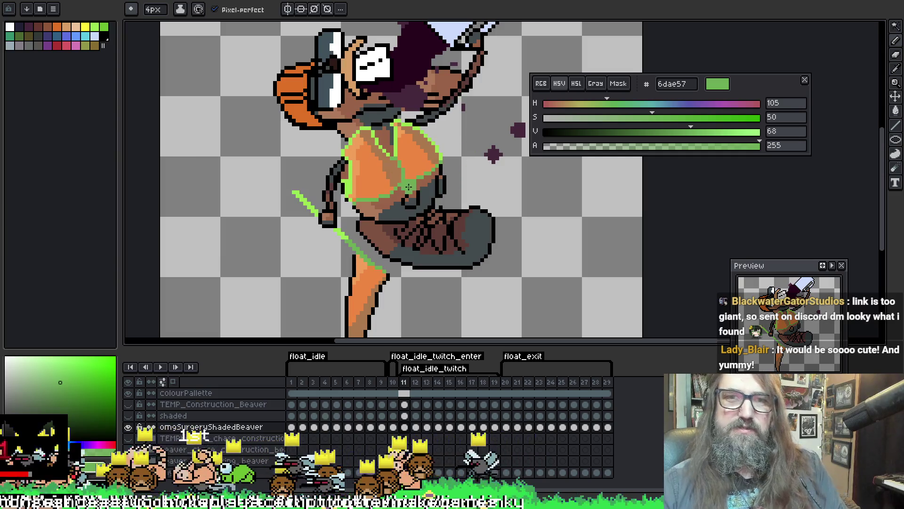
pyautogui.press('Right')
pyautogui.press('w')
pyautogui.click(356, 248)
pyautogui.press('b')
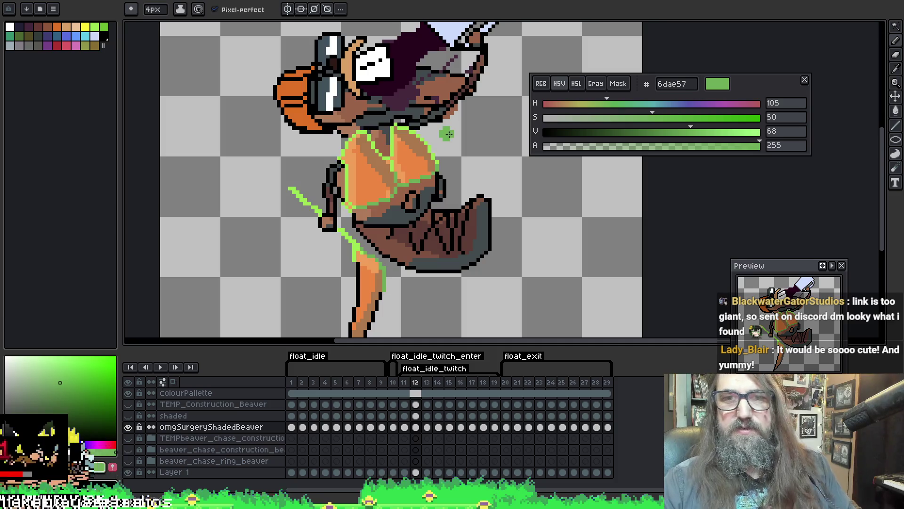
# Repaint the green strap pixels in 6dae57 on frames 13 through 15.
pyautogui.press('Right')
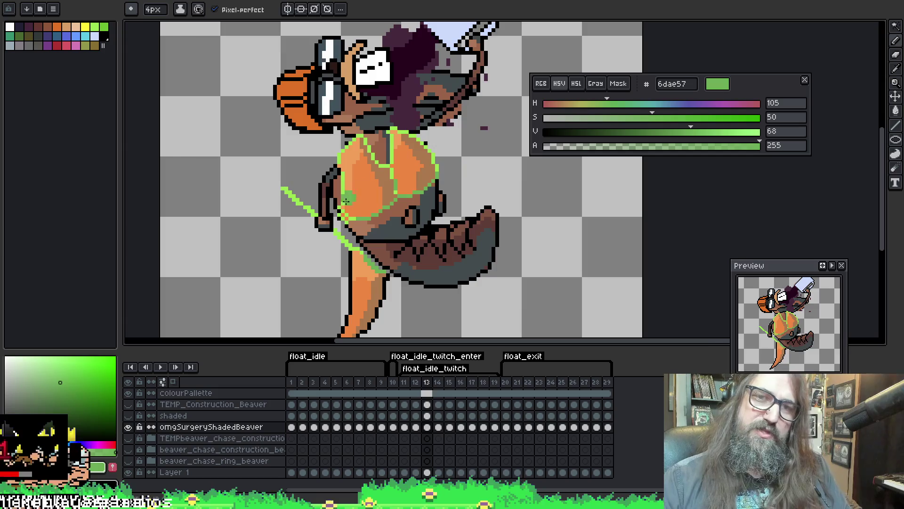
pyautogui.press('Left')
pyautogui.press('Right')
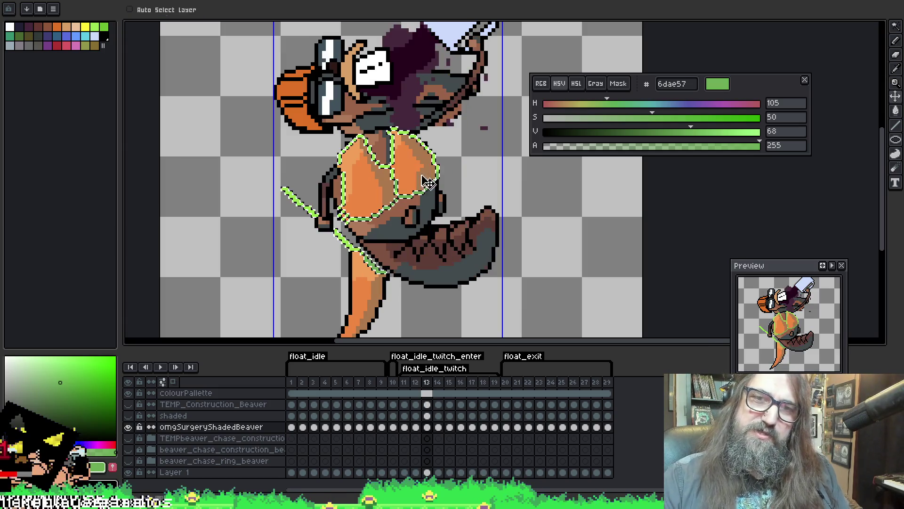
pyautogui.press('w')
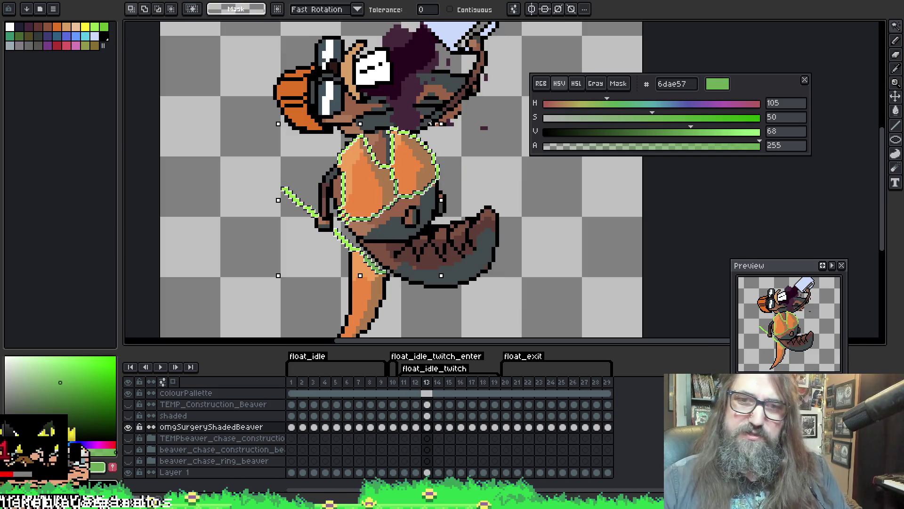
pyautogui.press('Right')
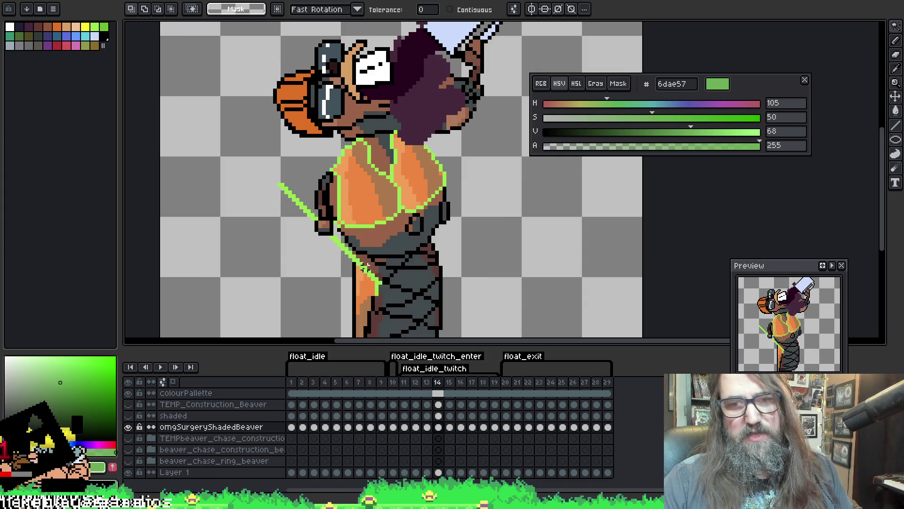
pyautogui.press('b')
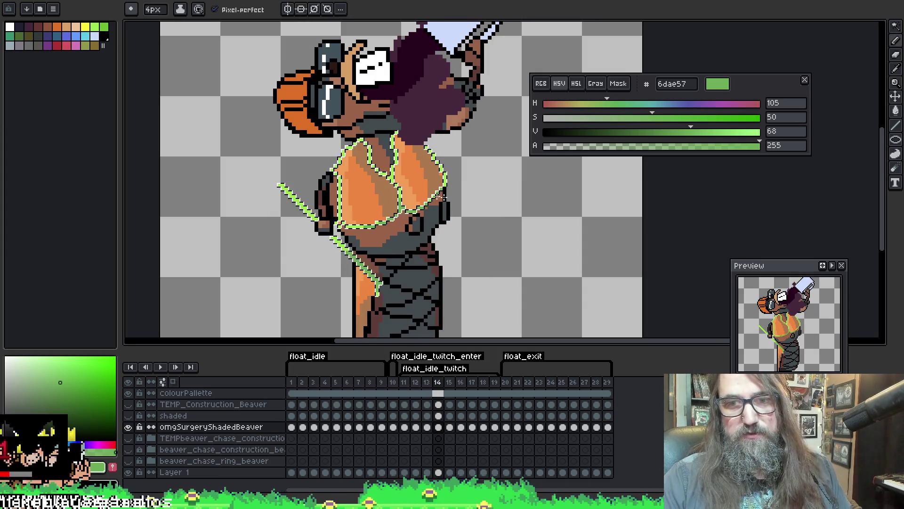
pyautogui.press('Right')
pyautogui.press('w')
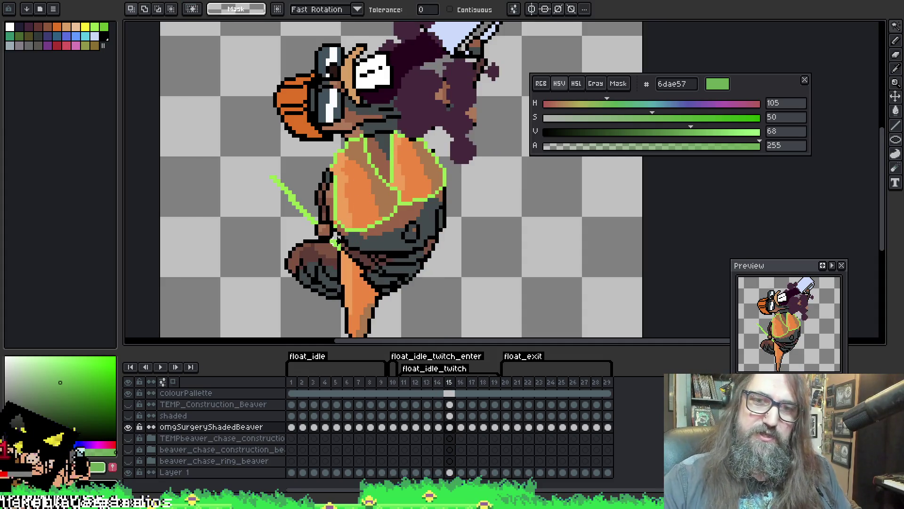
pyautogui.click(337, 245)
pyautogui.press('b')
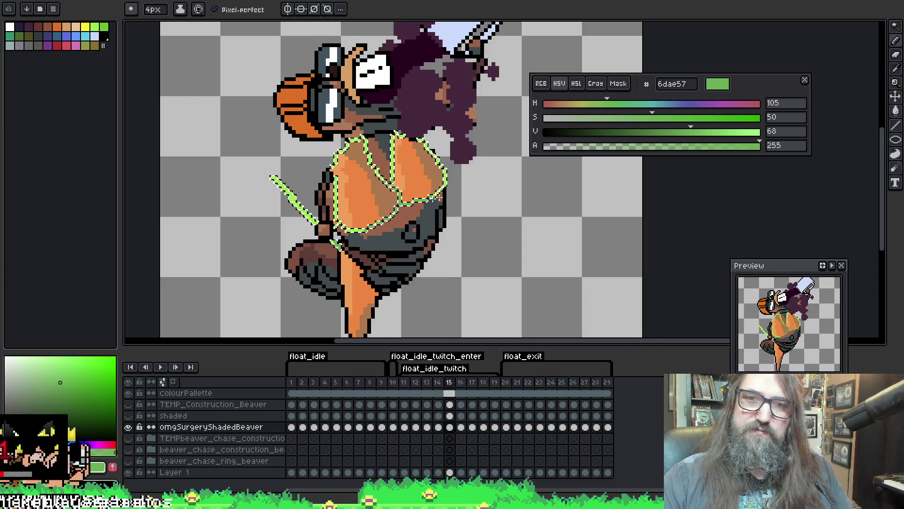
# Check the layer below on frame 16, then return to the omgSurgeryShadedBeaver layer.
pyautogui.press('Down')
pyautogui.press('w')
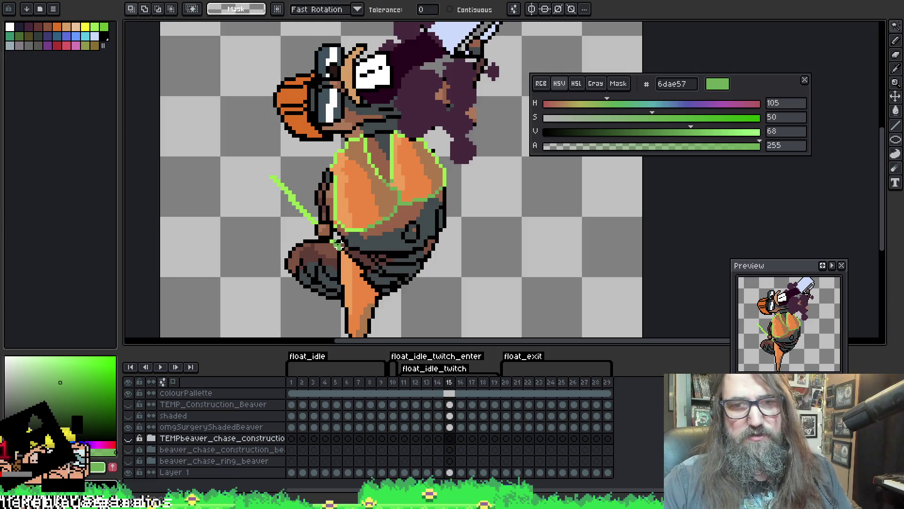
pyautogui.press('Right')
pyautogui.press('Right')
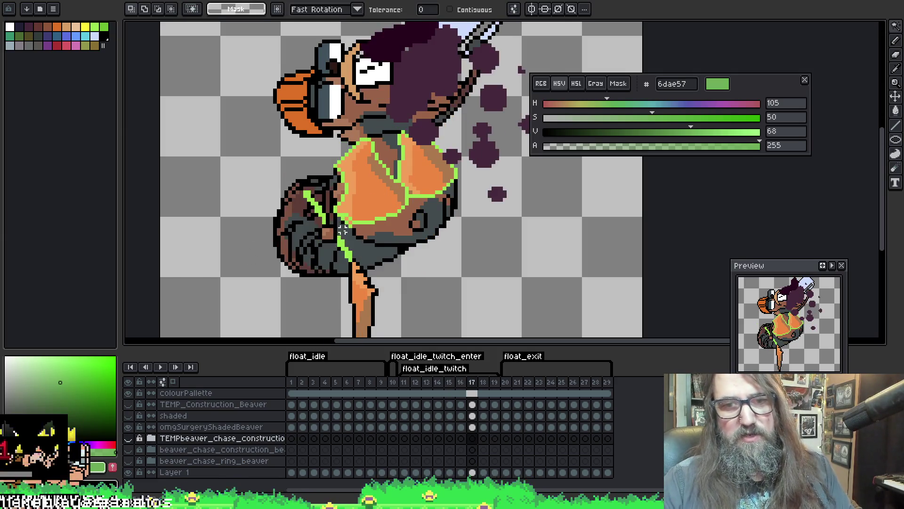
pyautogui.press('Left')
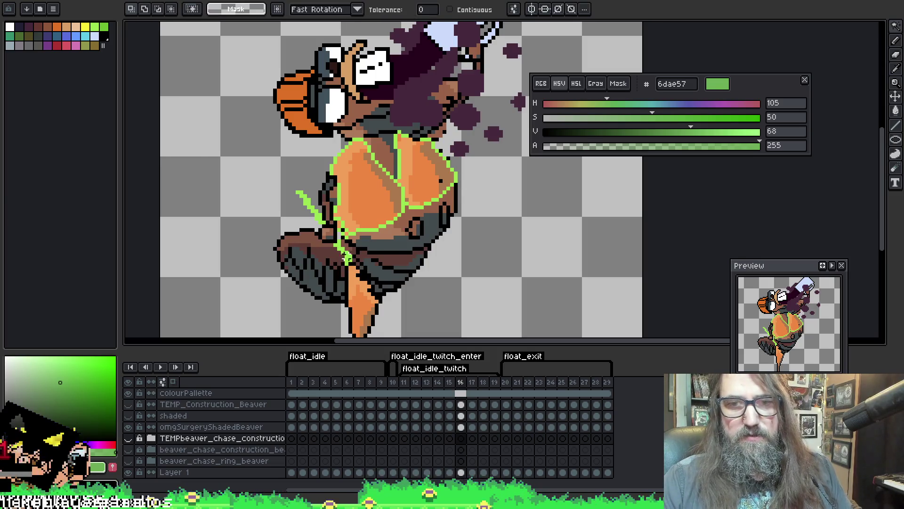
pyautogui.hotkey('alt', 'Down')
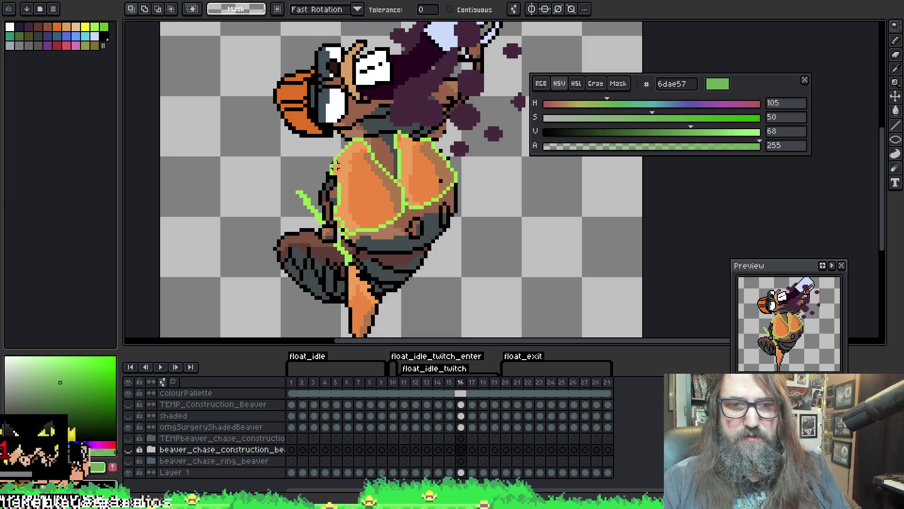
pyautogui.hotkey('alt', 'Up')
pyautogui.hotkey('alt', 'Up')
pyautogui.press('b')
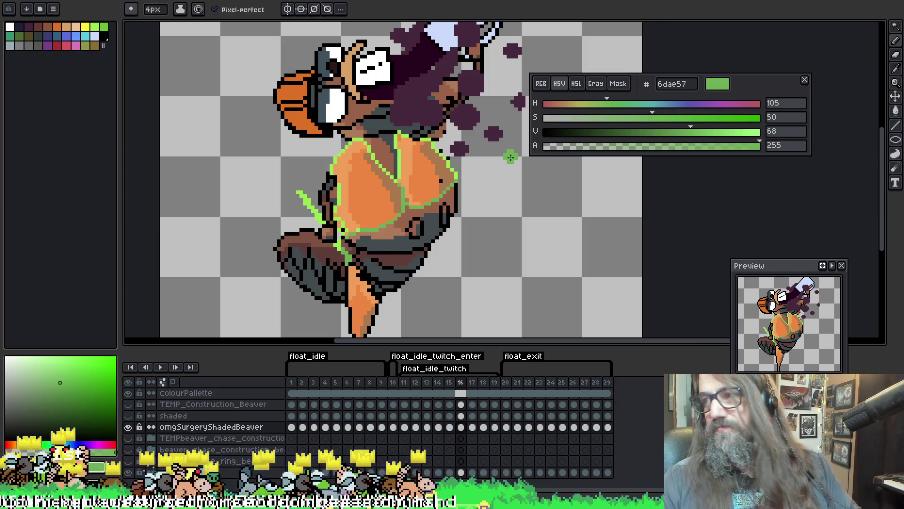
# Repaint the green strap lines in 6dae57 on frames 17 and 18.
pyautogui.press('Right')
pyautogui.press('w')
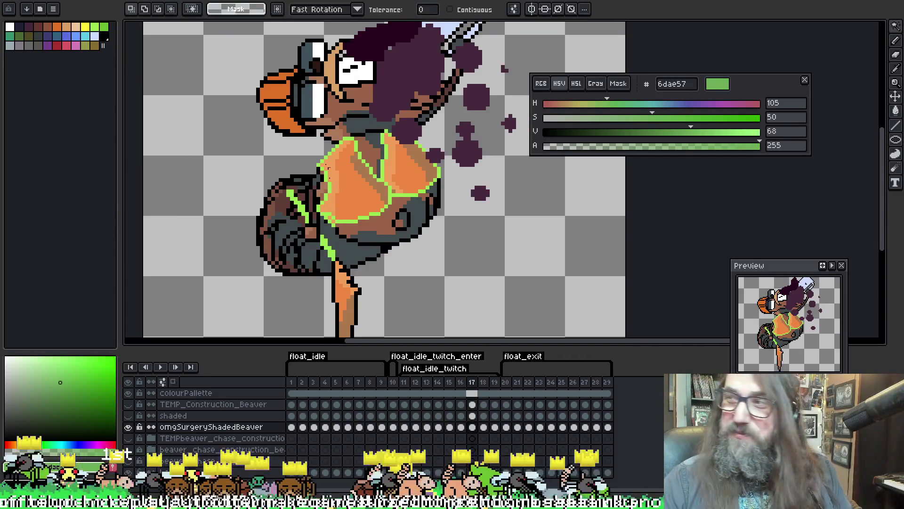
pyautogui.click(382, 202)
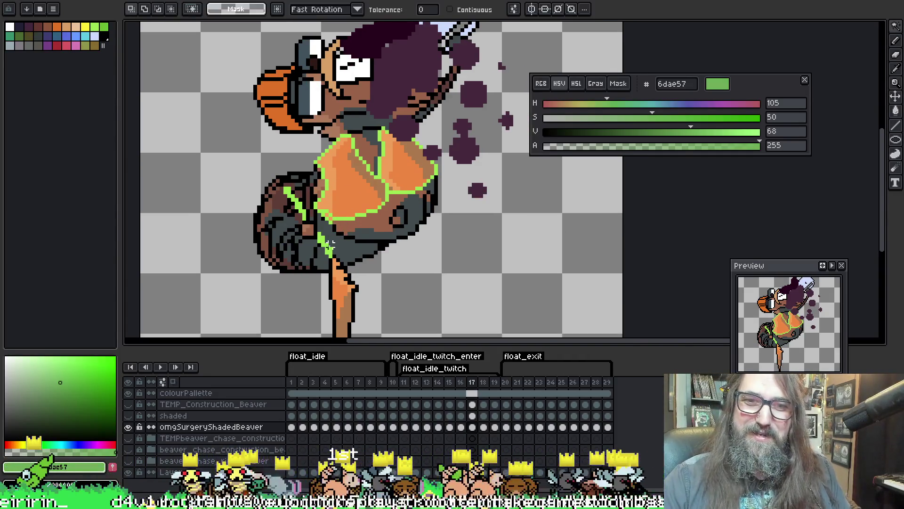
pyautogui.press('b')
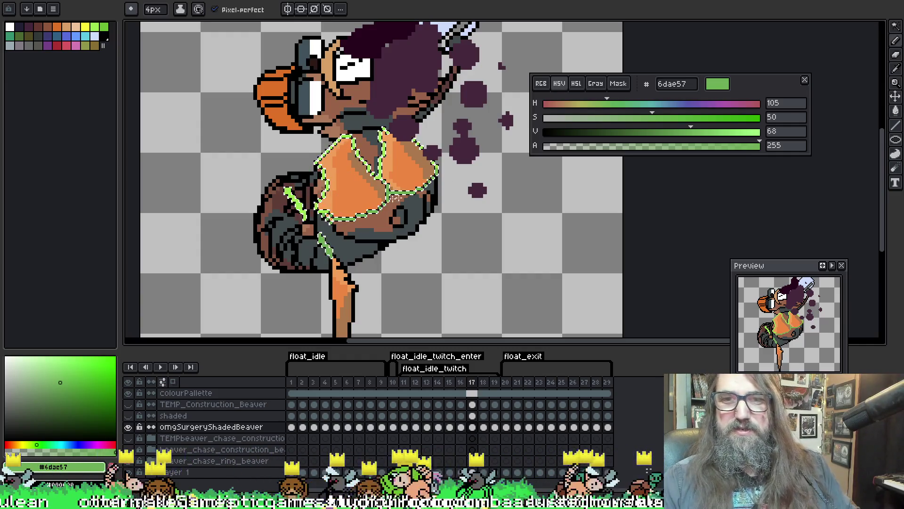
pyautogui.press('.')
pyautogui.keyDown('ctrl'); pyautogui.click(332, 242); pyautogui.keyUp('ctrl')
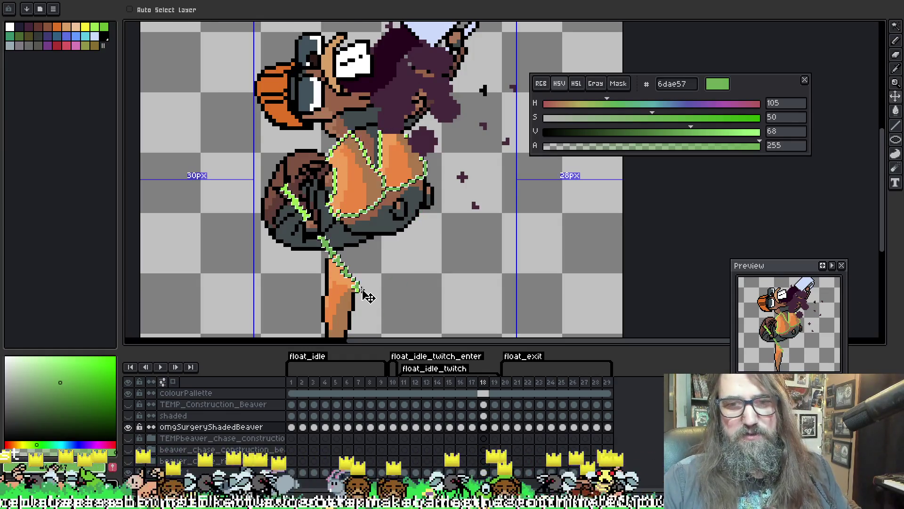
# Repaint the green strap lines in 6dae57 on frames 19 and 20.
pyautogui.press('.')
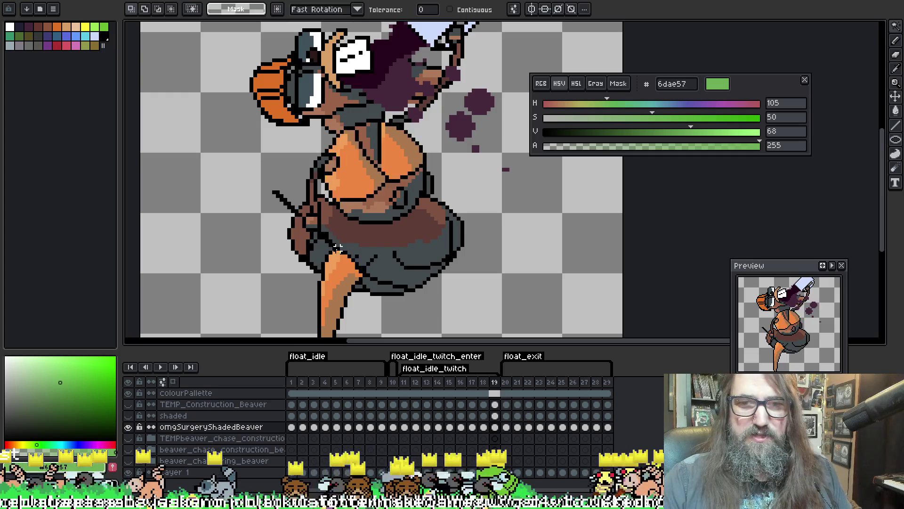
pyautogui.press('w')
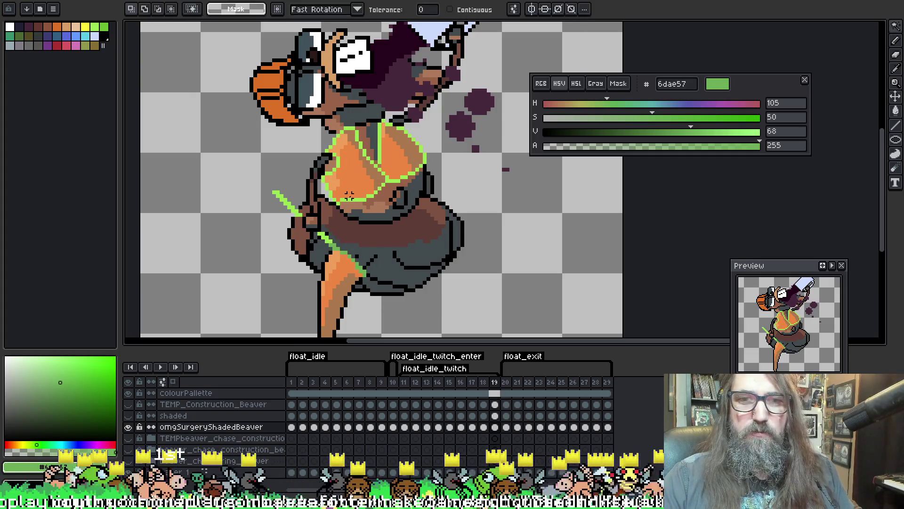
pyautogui.click(353, 198)
pyautogui.press('b')
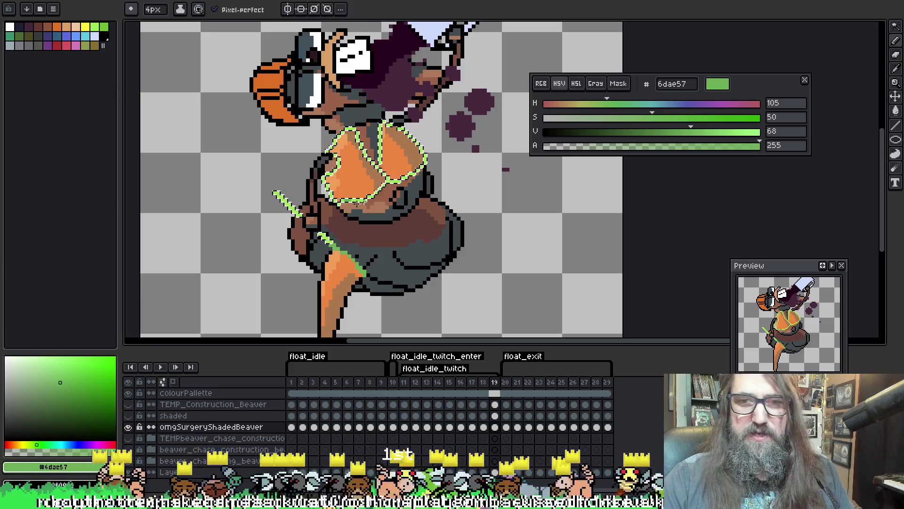
pyautogui.press('.')
pyautogui.press('w')
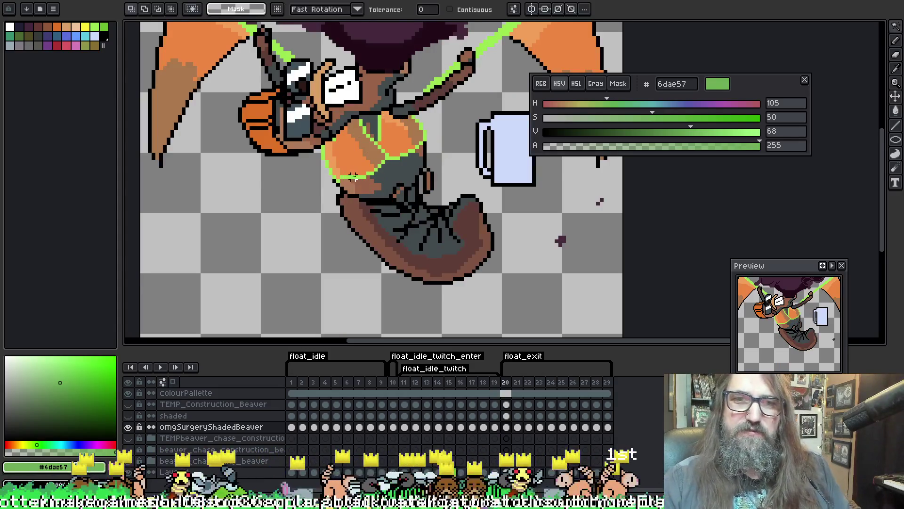
pyautogui.click(361, 178)
pyautogui.press('b')
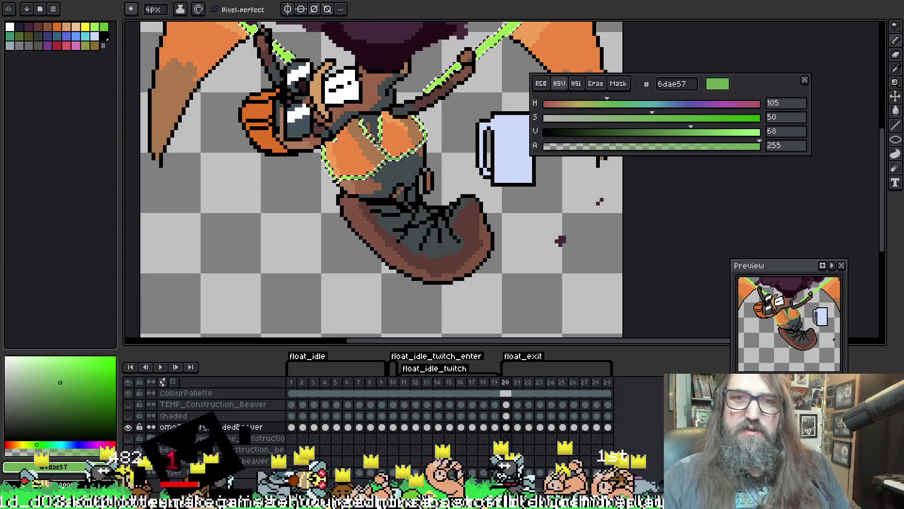
# Repaint frame 21's straps and add green highlights around frame 22's orange bikini.
pyautogui.press('.')
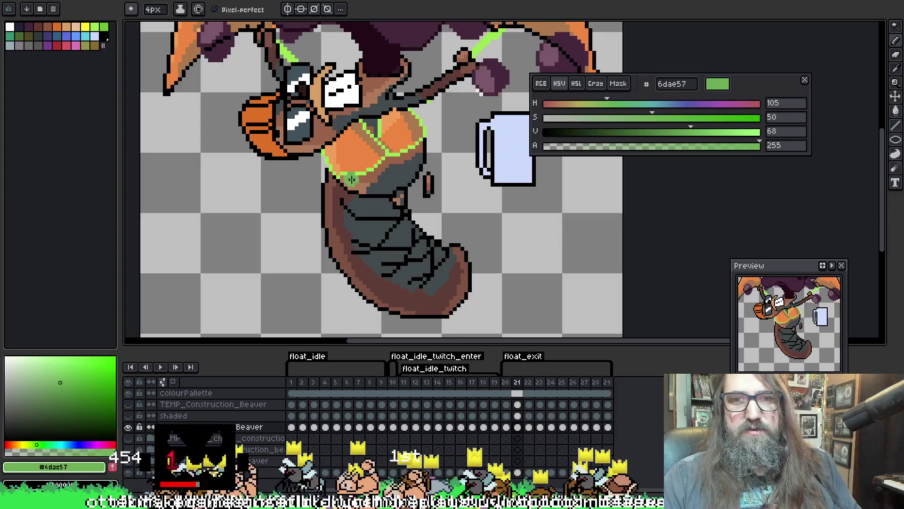
pyautogui.press('w')
pyautogui.click(361, 165)
pyautogui.press('b')
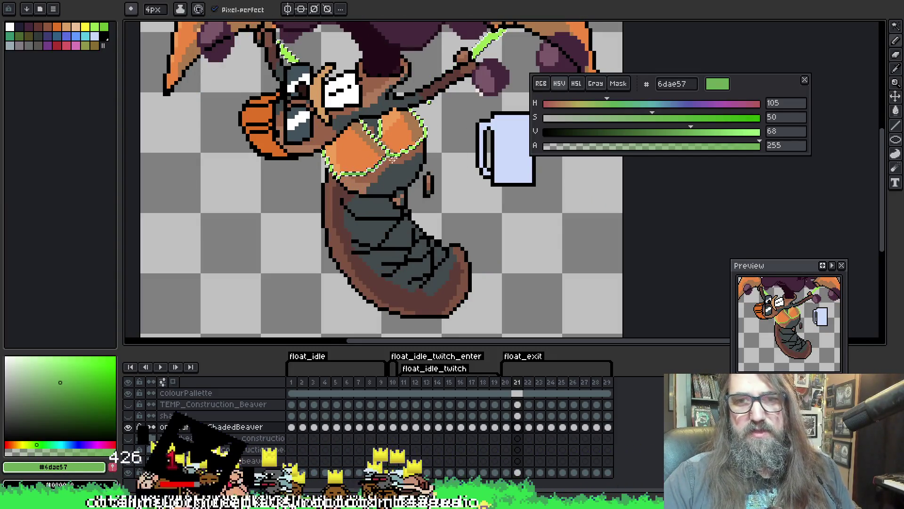
pyautogui.press('.')
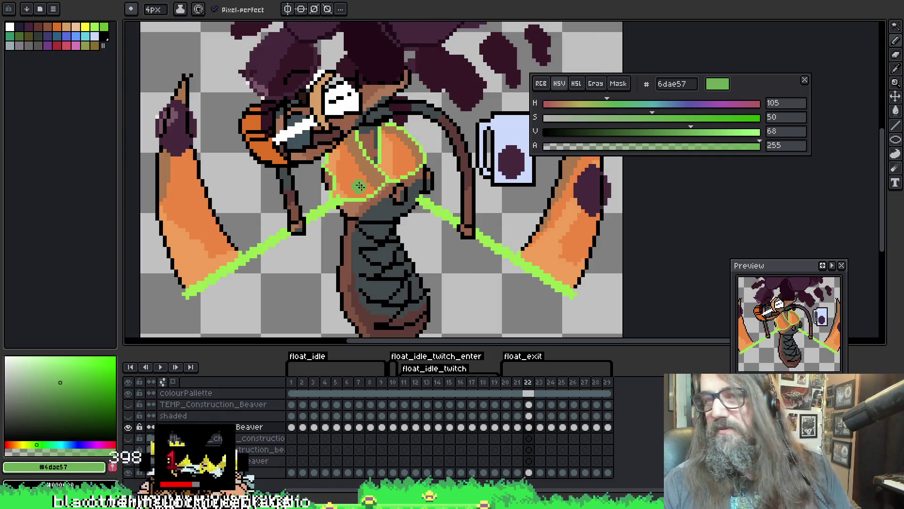
pyautogui.press('w')
pyautogui.click(345, 197)
pyautogui.press('b')
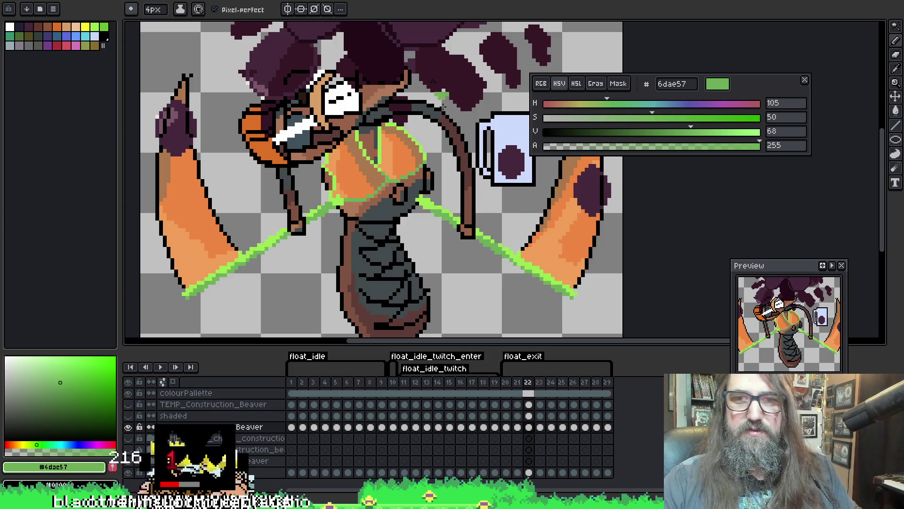
pyautogui.press('.')
# Paint green 6dae57 strap highlights around the orange bikini on frames 23 and 24.
pyautogui.press('w')
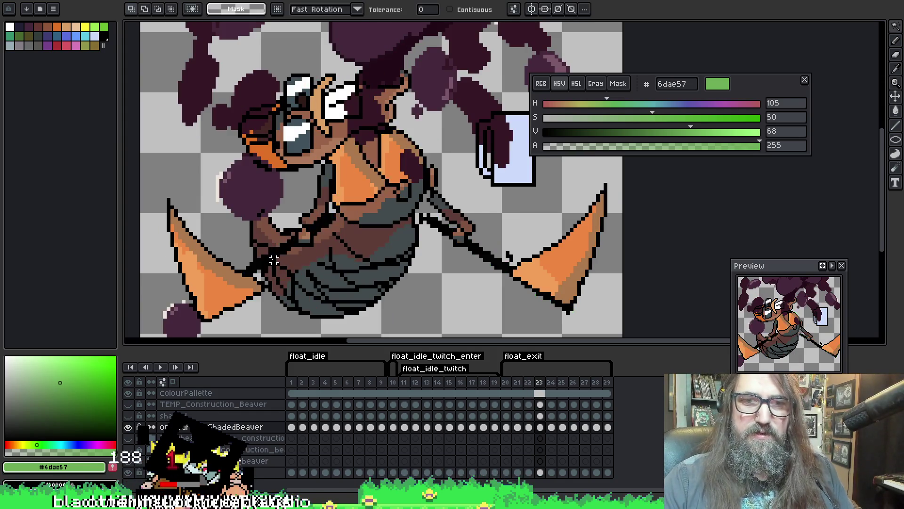
pyautogui.click(281, 253)
pyautogui.press('b')
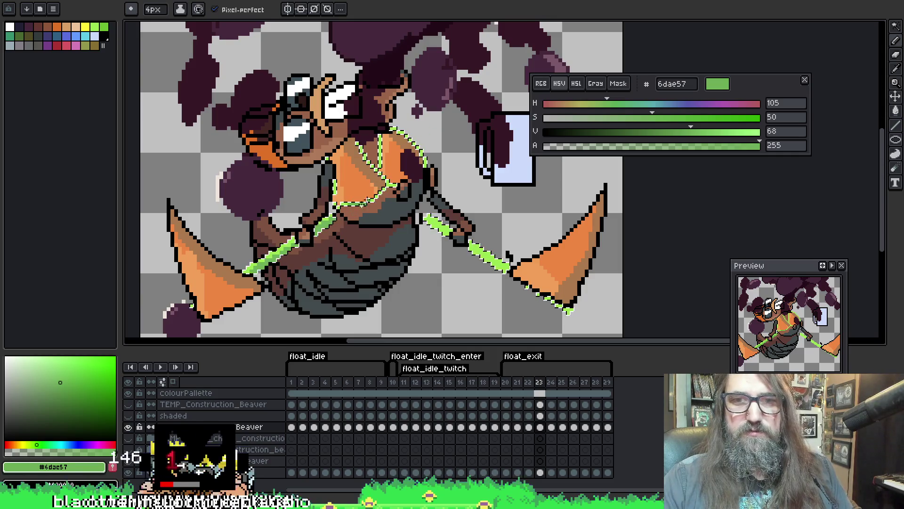
pyautogui.hotkey('ctrl', 'd')
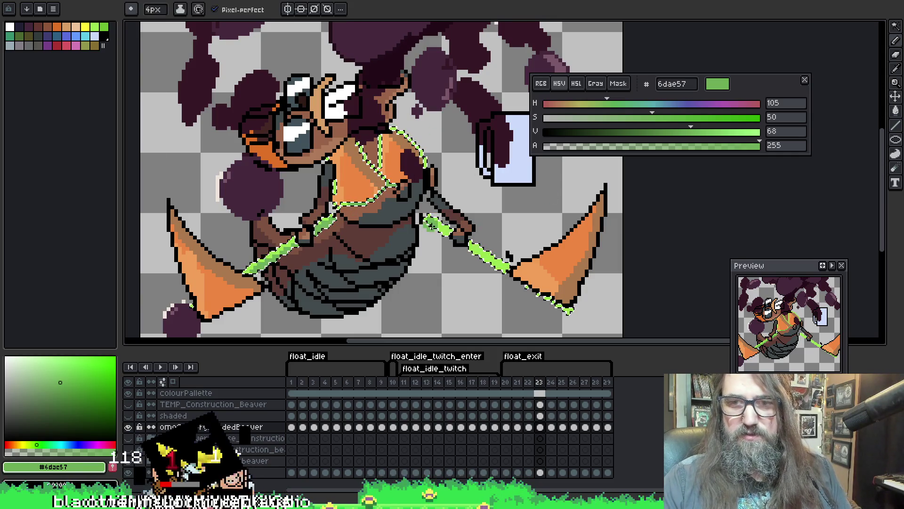
pyautogui.press('.')
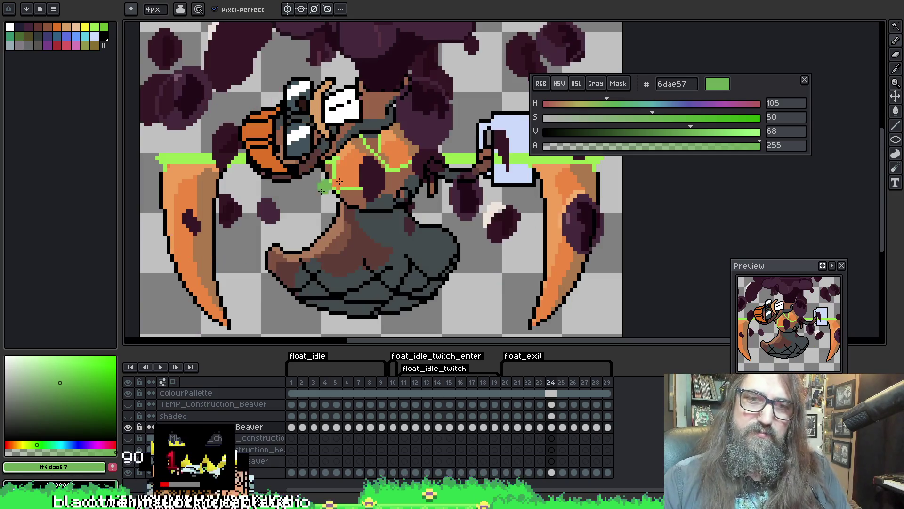
pyautogui.press('w')
pyautogui.click(292, 205)
pyautogui.press('b')
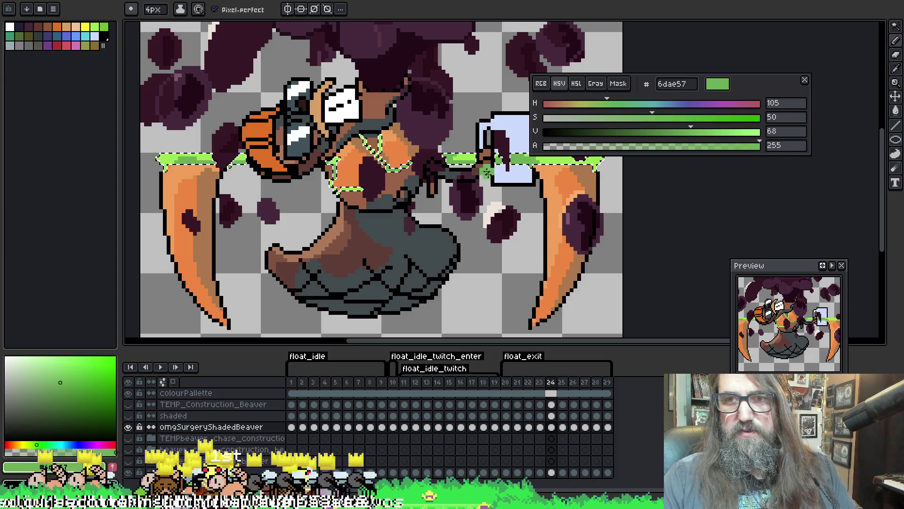
pyautogui.press('v')
pyautogui.press('b')
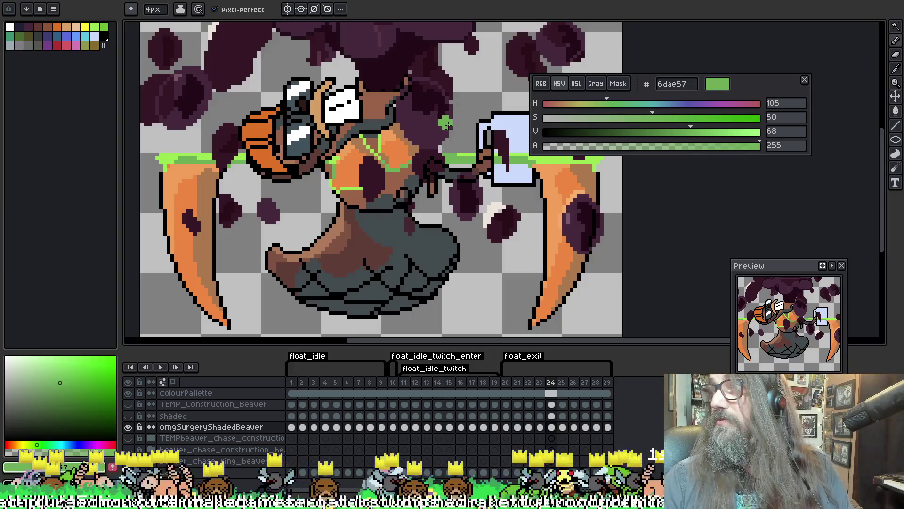
# Add green highlights around the orange chest area on frame 25, checking the tails.
pyautogui.press('.')
pyautogui.press('w')
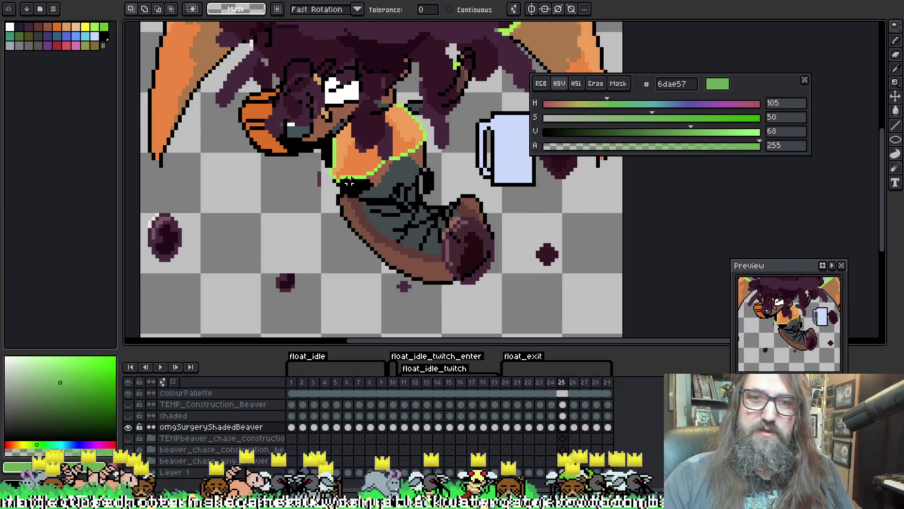
pyautogui.click(414, 116)
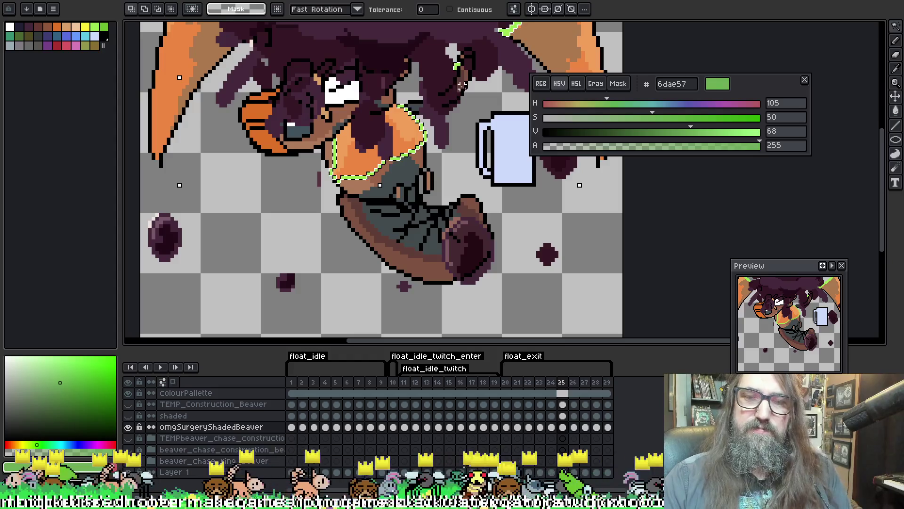
pyautogui.hotkey('alt', 'Down')
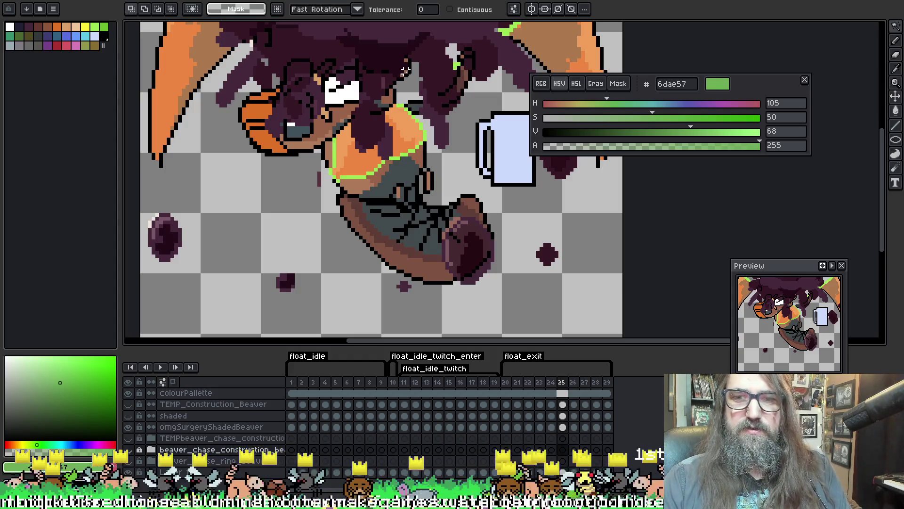
pyautogui.hotkey('alt', 'Up')
pyautogui.press('Left')
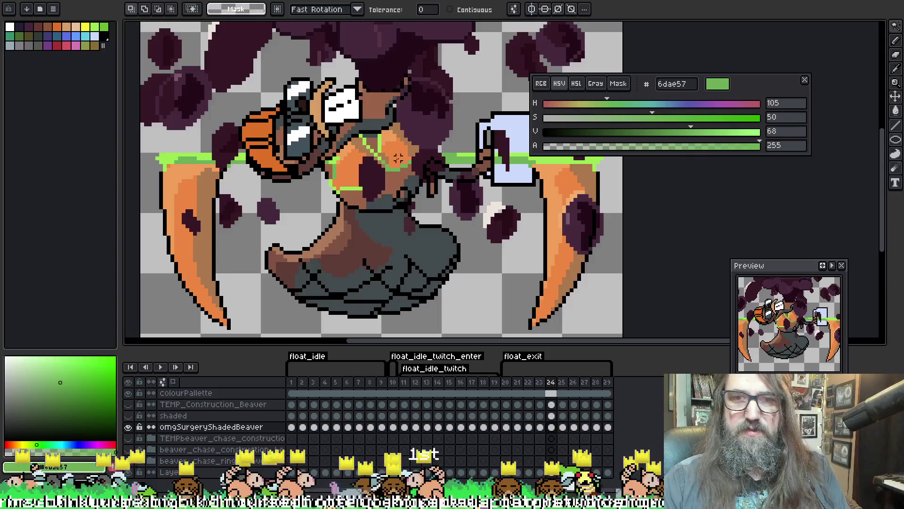
pyautogui.press('Right')
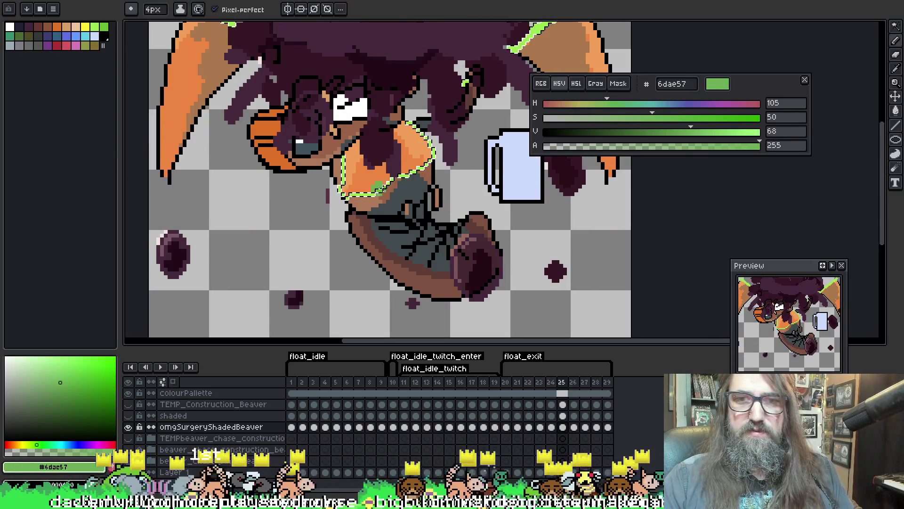
pyautogui.press('b')
pyautogui.moveTo(485, 48); pyautogui.dragTo(447, 178)
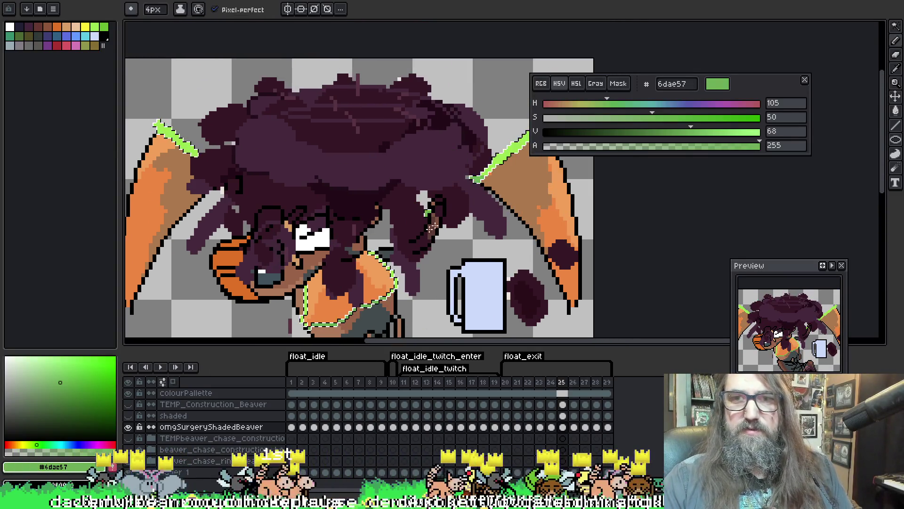
pyautogui.moveTo(518, 168)
pyautogui.mouseDown()
pyautogui.moveTo(448, 198)
pyautogui.moveTo(637, 155)
pyautogui.mouseUp()
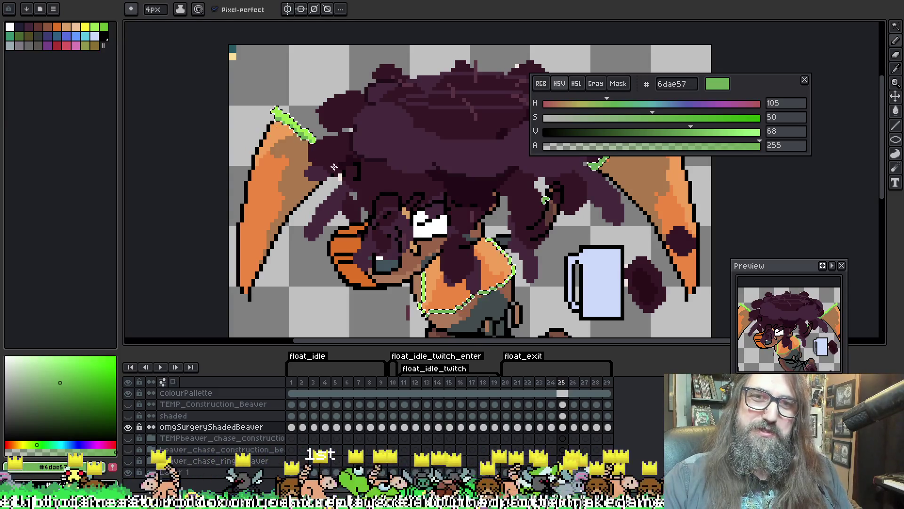
pyautogui.moveTo(534, 165)
pyautogui.mouseDown()
pyautogui.moveTo(479, 144)
pyautogui.moveTo(451, 120)
pyautogui.mouseUp()
# Paint green strap highlights on frames 26 and 27.
pyautogui.press('w')
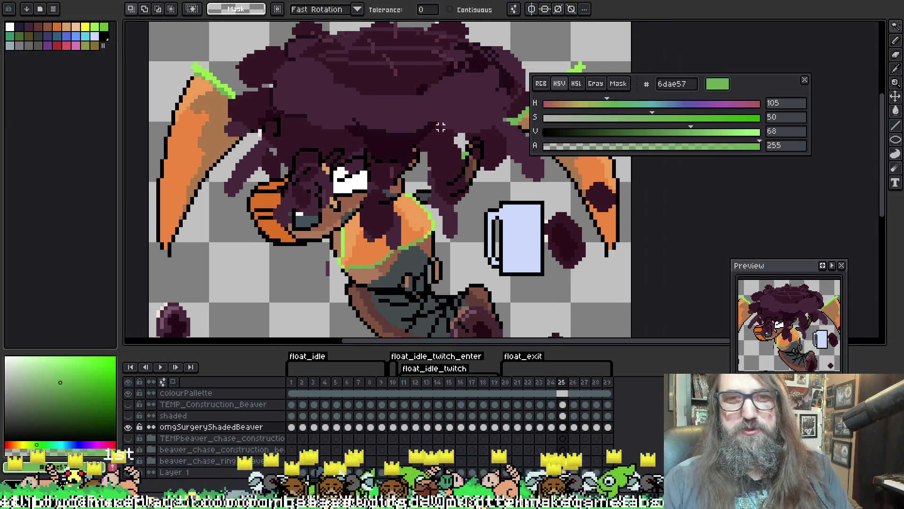
pyautogui.press('.')
pyautogui.moveTo(396, 228); pyautogui.dragTo(371, 215)
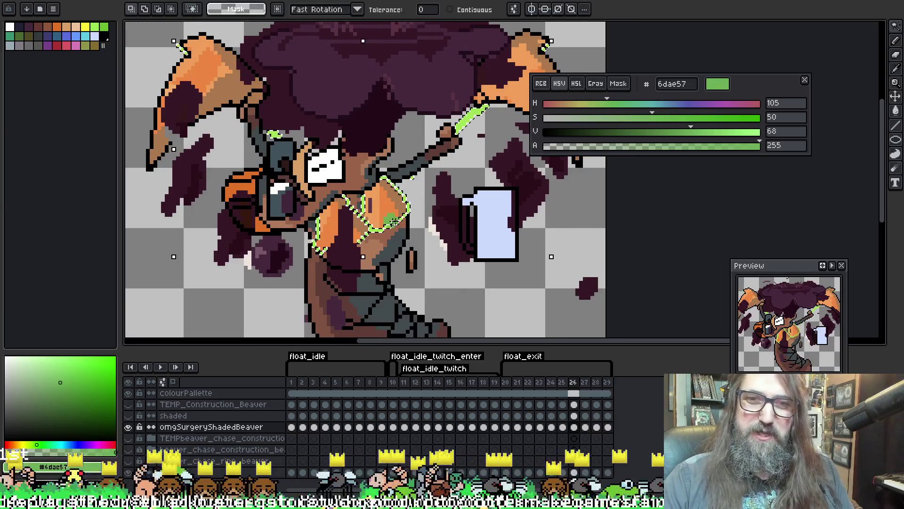
pyautogui.press('b')
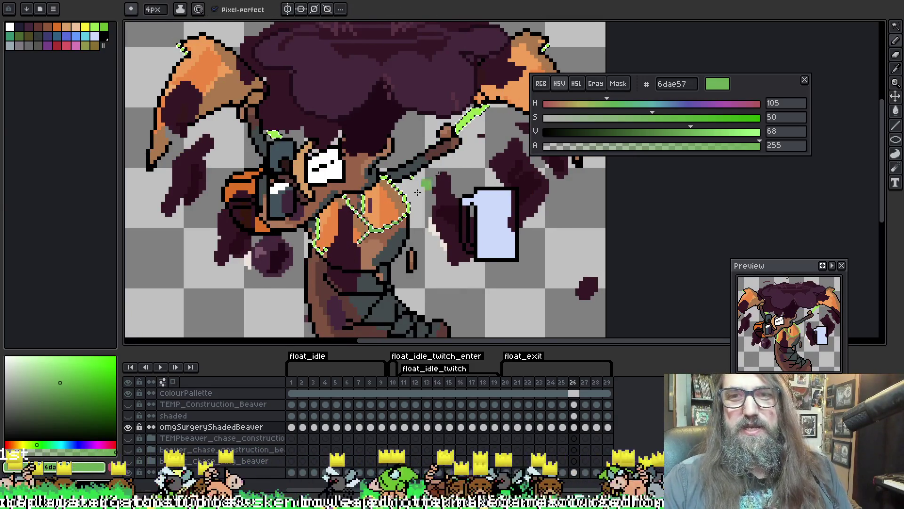
pyautogui.moveTo(499, 97); pyautogui.dragTo(452, 134)
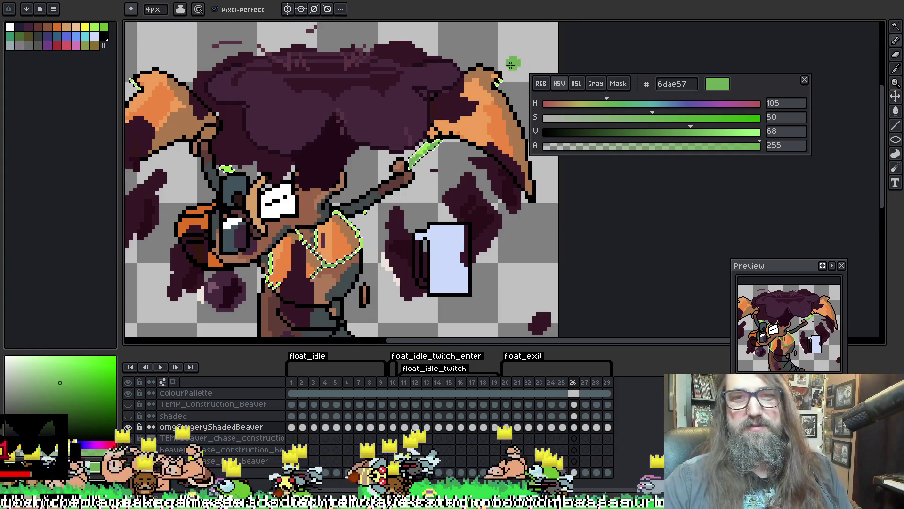
pyautogui.moveTo(179, 109); pyautogui.dragTo(252, 115)
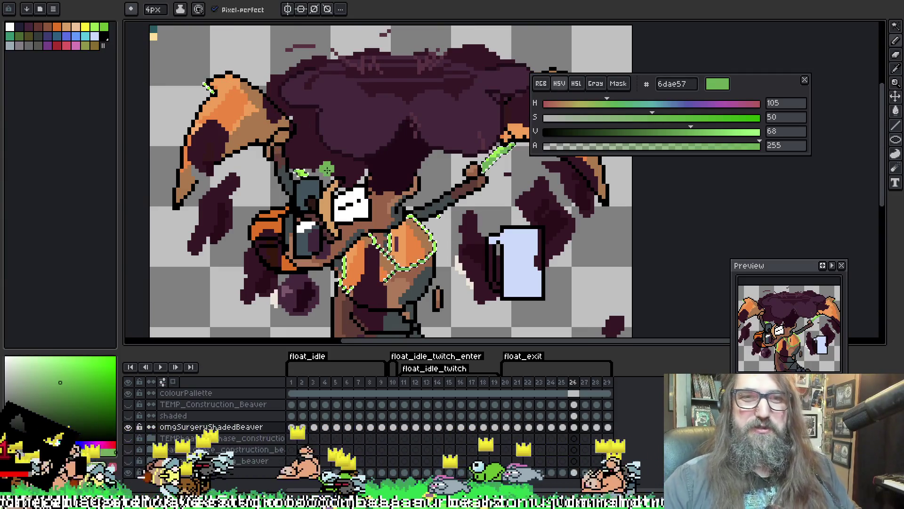
pyautogui.press('Right')
pyautogui.moveTo(438, 256); pyautogui.dragTo(446, 147)
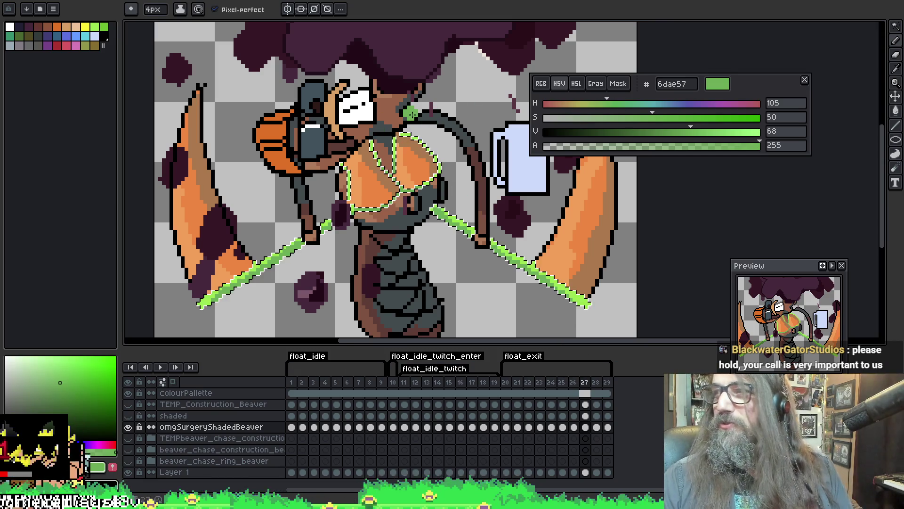
# Paint green strap highlights around the orange bikini on frames 28 and 29.
pyautogui.press('Right')
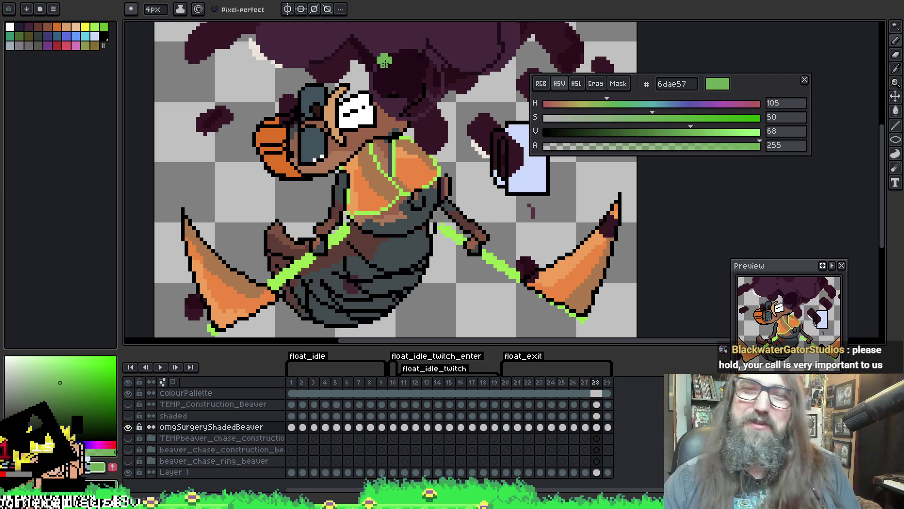
pyautogui.press('w')
pyautogui.press('b')
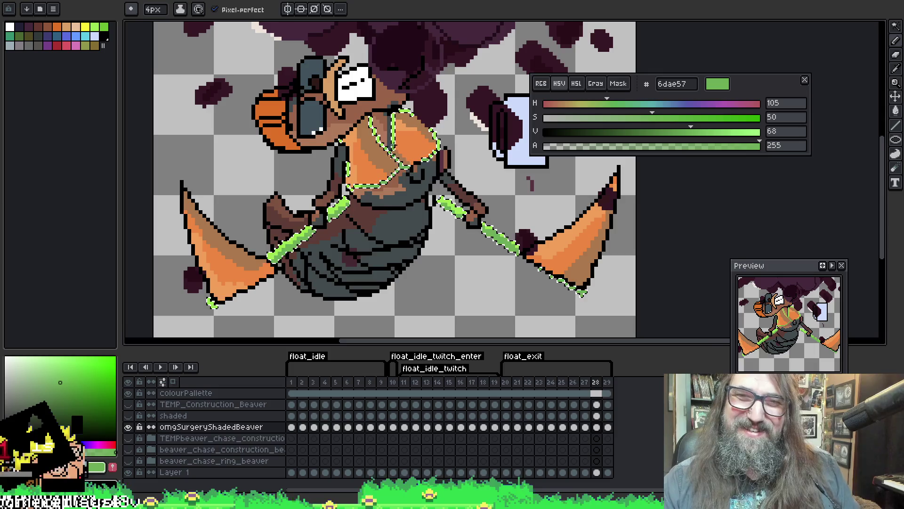
pyautogui.press('.')
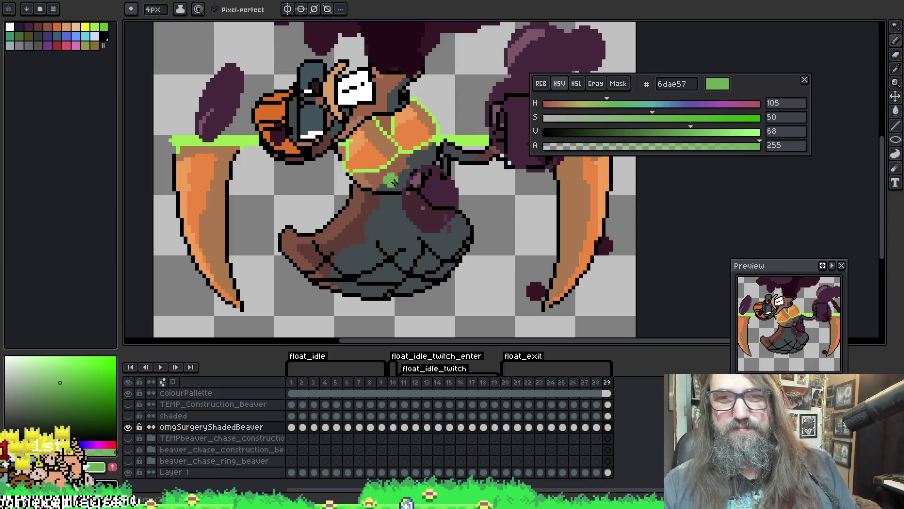
pyautogui.press('w')
pyautogui.click(373, 166)
pyautogui.press('b')
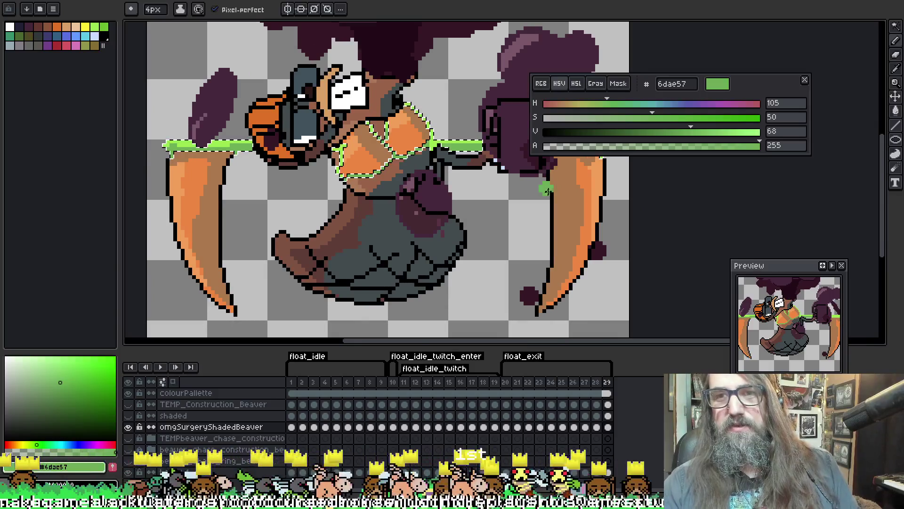
# Play the float animation to review the new green highlights.
pyautogui.moveTo(542, 189); pyautogui.dragTo(426, 184)
pyautogui.press('Return')
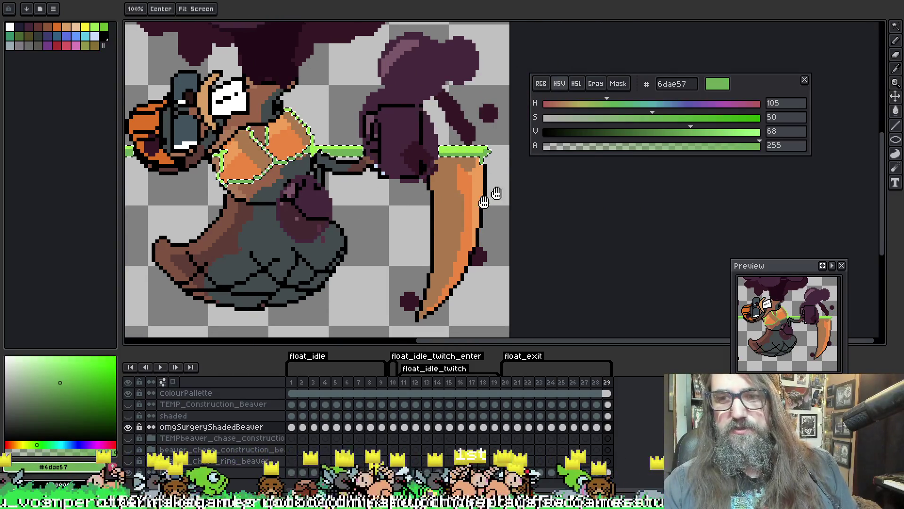
pyautogui.scroll(-1, 477, 183)
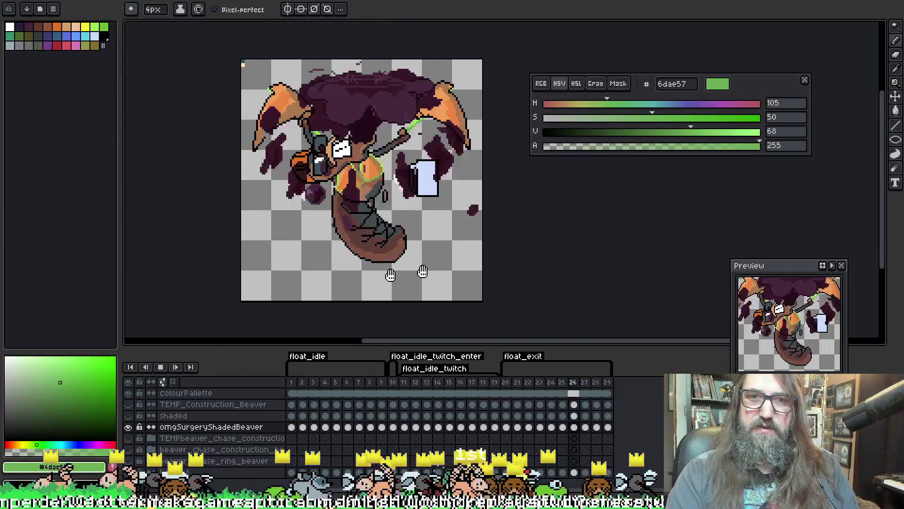
# Stop playback and switch to the browser's Etsy Otter Bath Bomb listing.
pyautogui.press('Return')
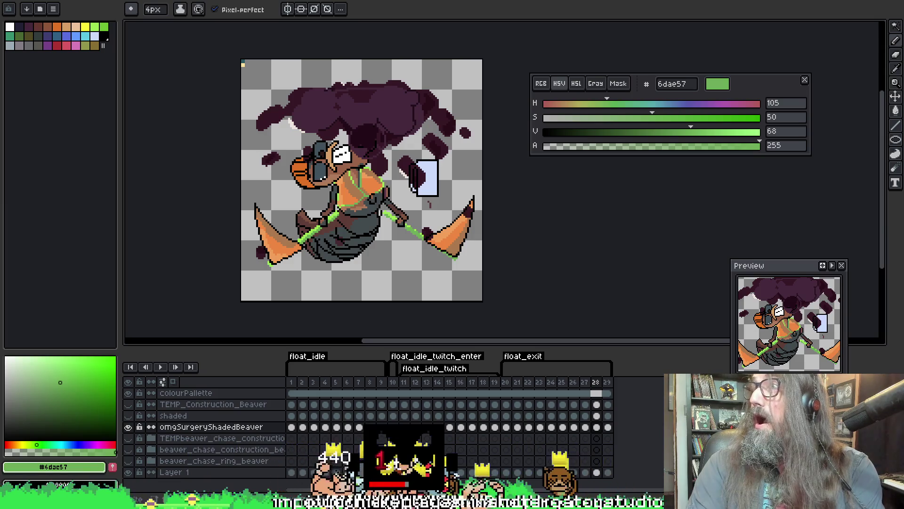
pyautogui.hotkey('alt', 'Tab')
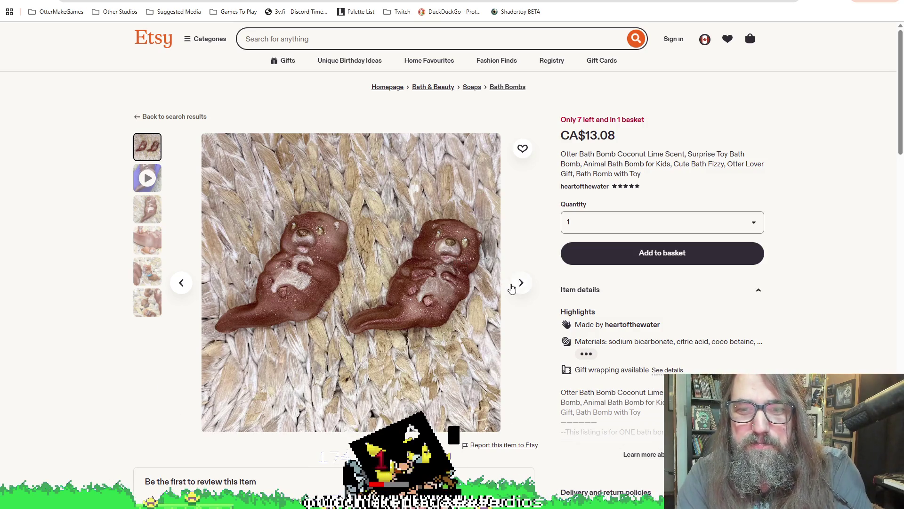
# View the listing's video and bath bomb photo, then return to Aseprite.
pyautogui.click(521, 283)
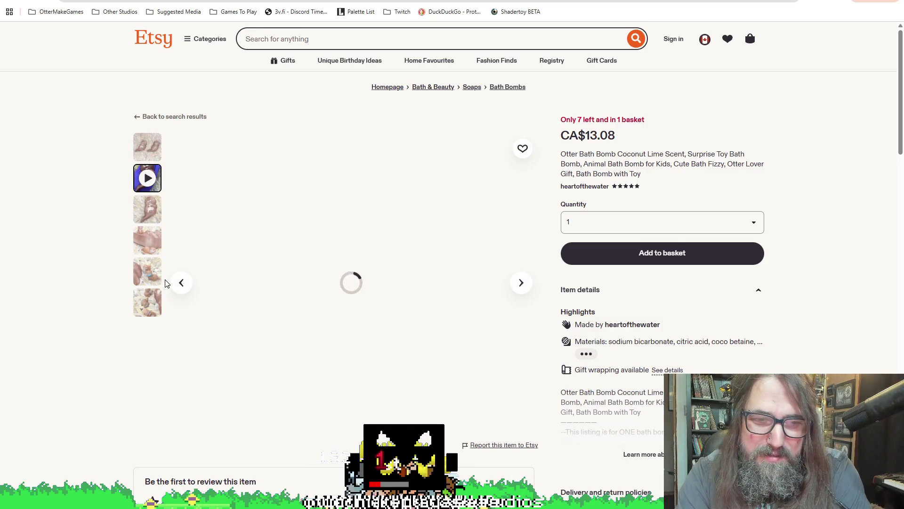
pyautogui.click(181, 283)
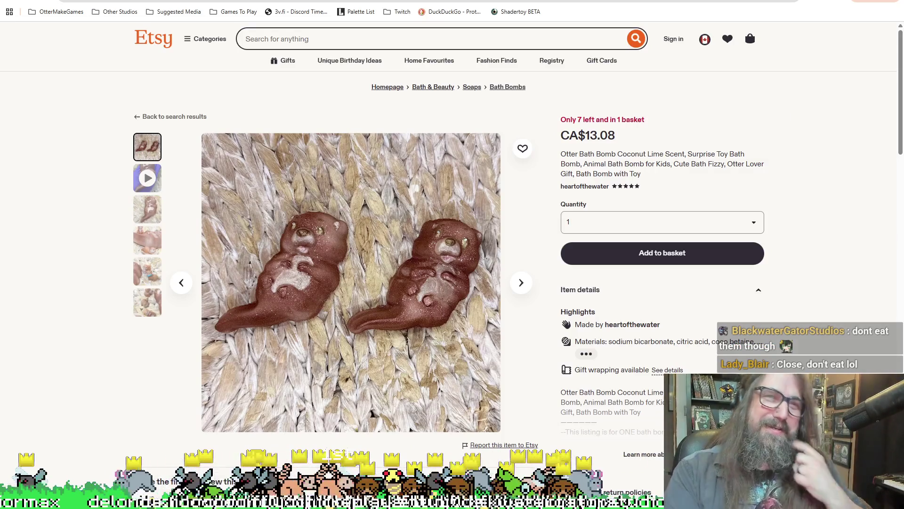
pyautogui.hotkey('alt', 'Tab')
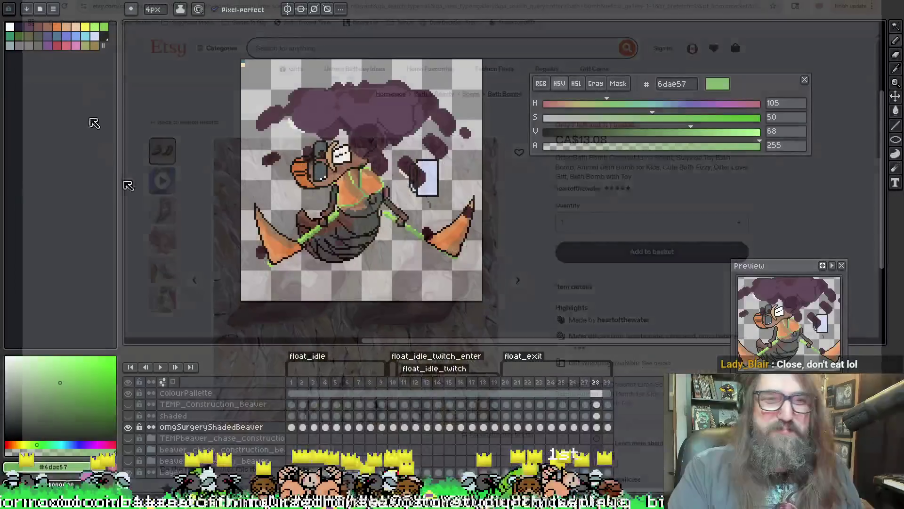
# Save the float animation and take lighter green bde56b from the other sprite's stick.
pyautogui.hotkey('ctrl', 's')
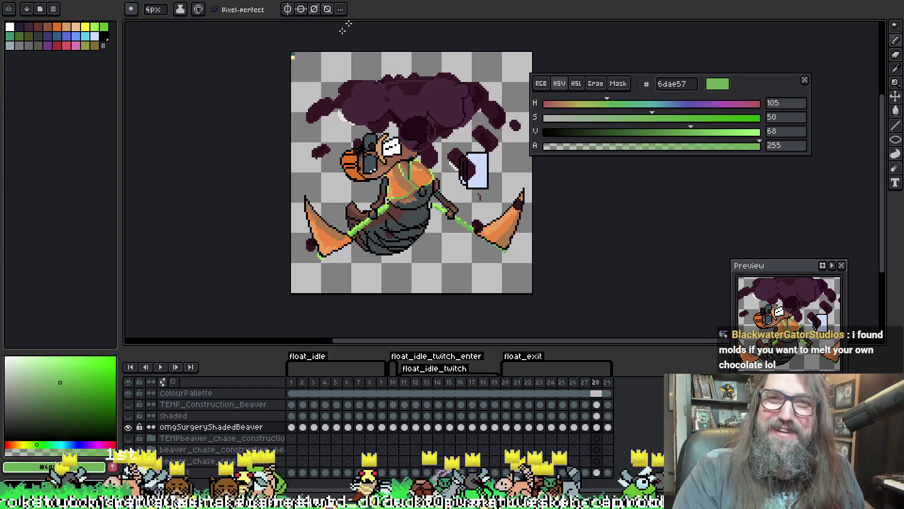
pyautogui.hotkey('ctrl', 'Tab')
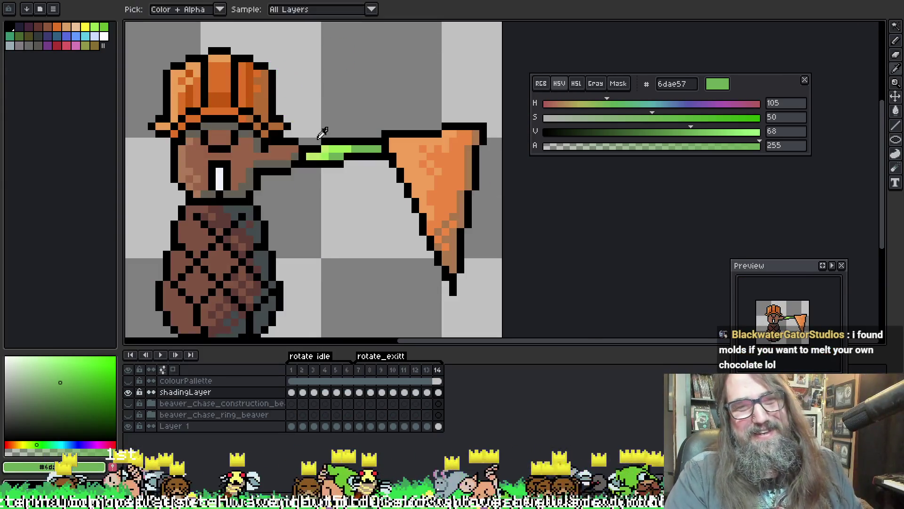
pyautogui.click(315, 159)
pyautogui.click(325, 150)
pyautogui.hotkey('ctrl', 'Tab')
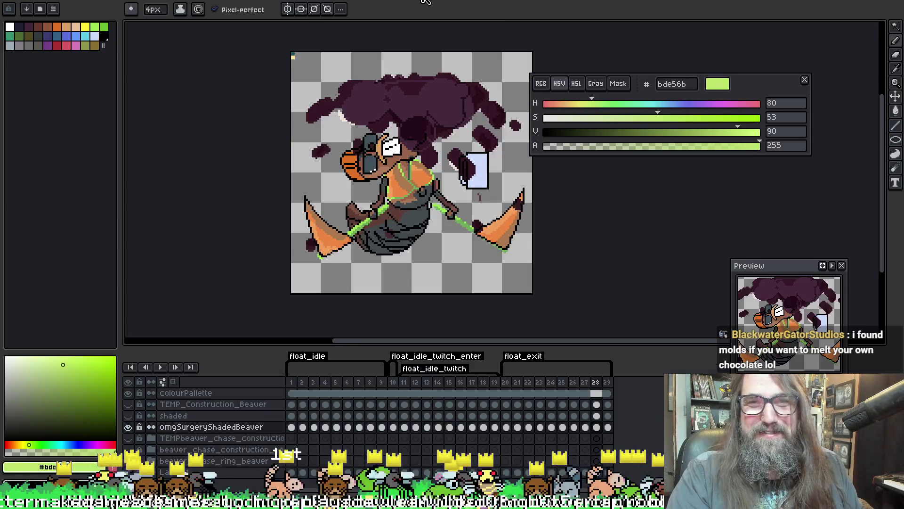
# Zoom in and repaint frame 28's green stick and strap highlights in #bde56b.
pyautogui.moveTo(306, 191); pyautogui.dragTo(252, 171)
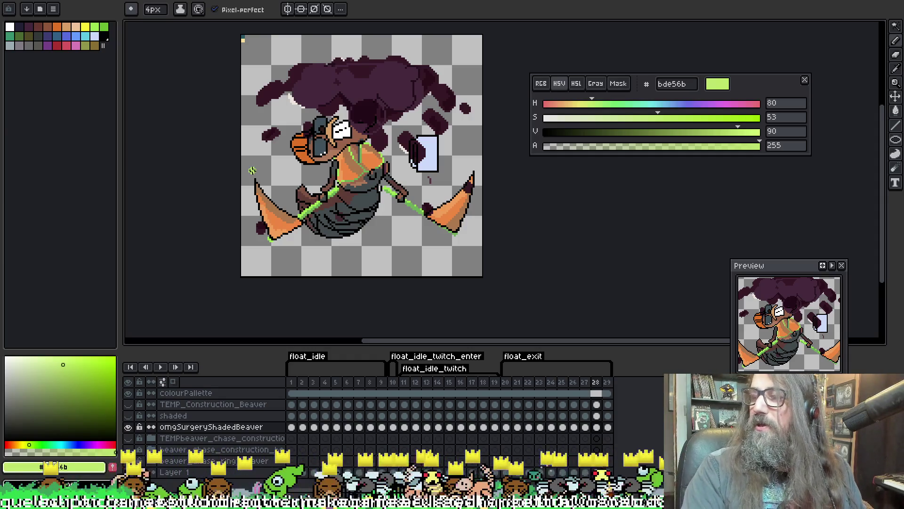
pyautogui.scroll(1, 388, 61)
pyautogui.press('w')
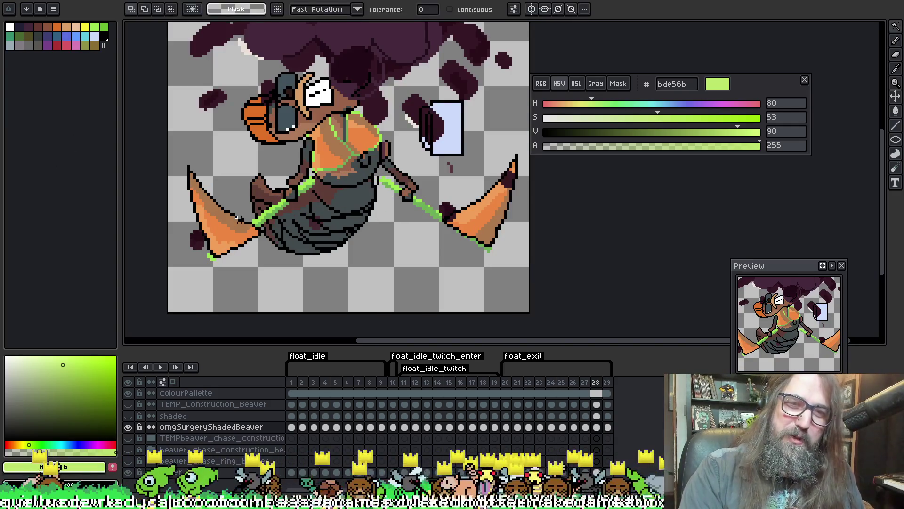
pyautogui.press('b')
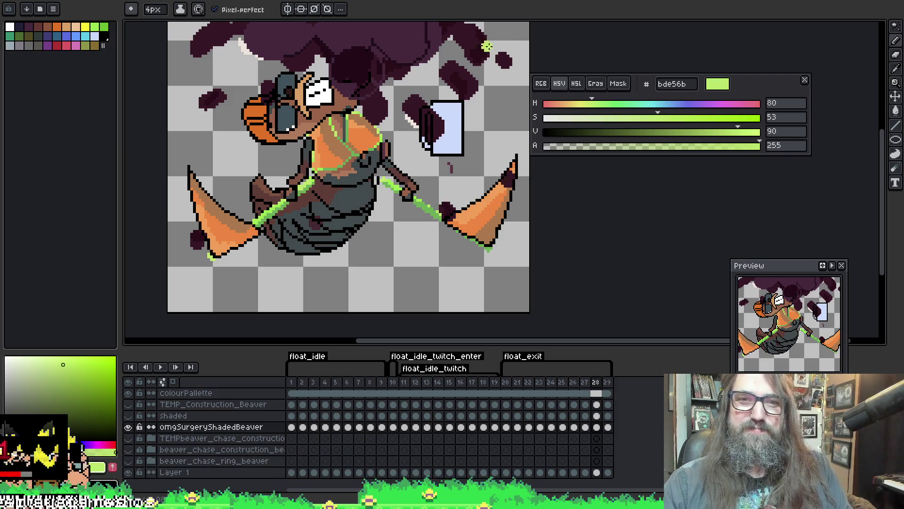
# Return to frame 1 of the float animation.
pyautogui.press('Right')
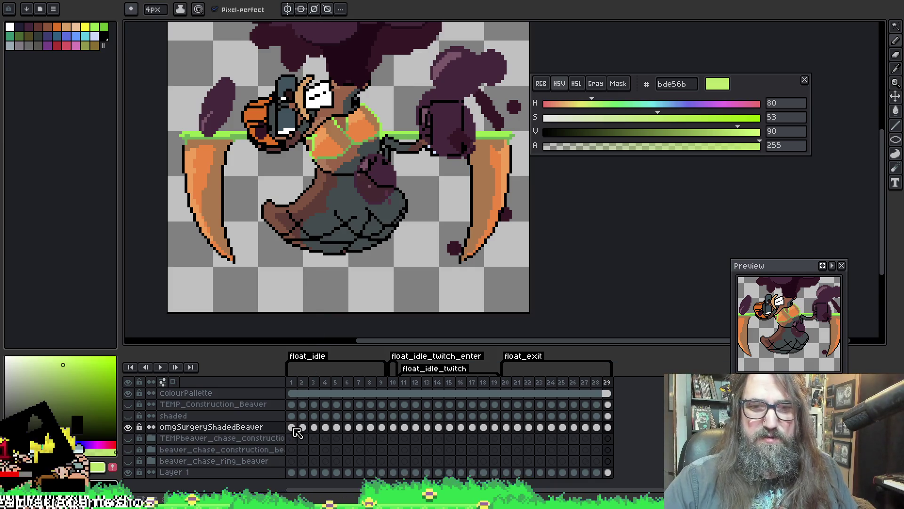
pyautogui.click(291, 426)
pyautogui.press('w')
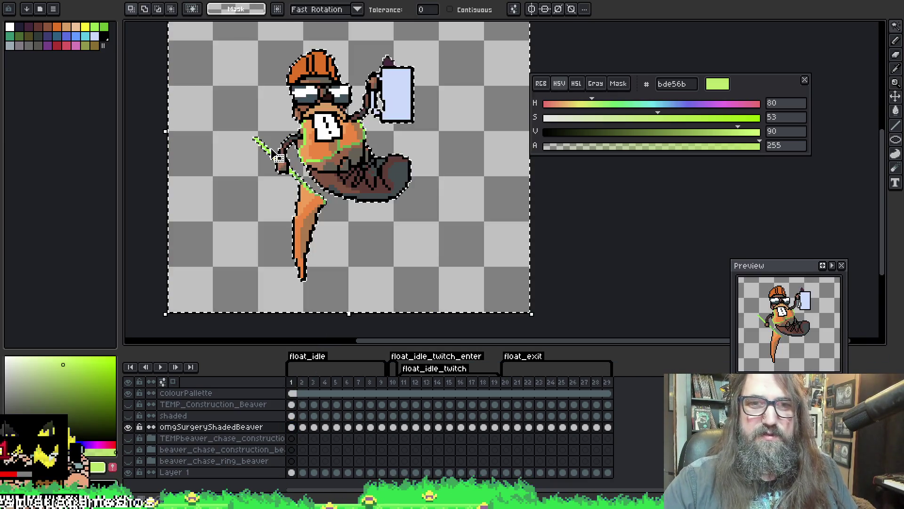
# Repaint the green stick and strap highlights in #bde56b on frames 1 and 2.
pyautogui.click(267, 152)
pyautogui.click(268, 155)
pyautogui.press('b')
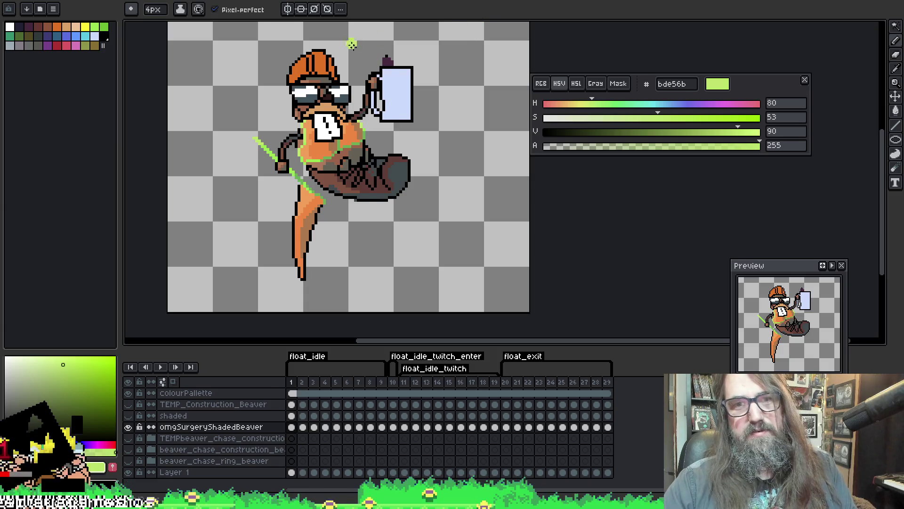
pyautogui.press('.')
pyautogui.press('w')
pyautogui.press('b')
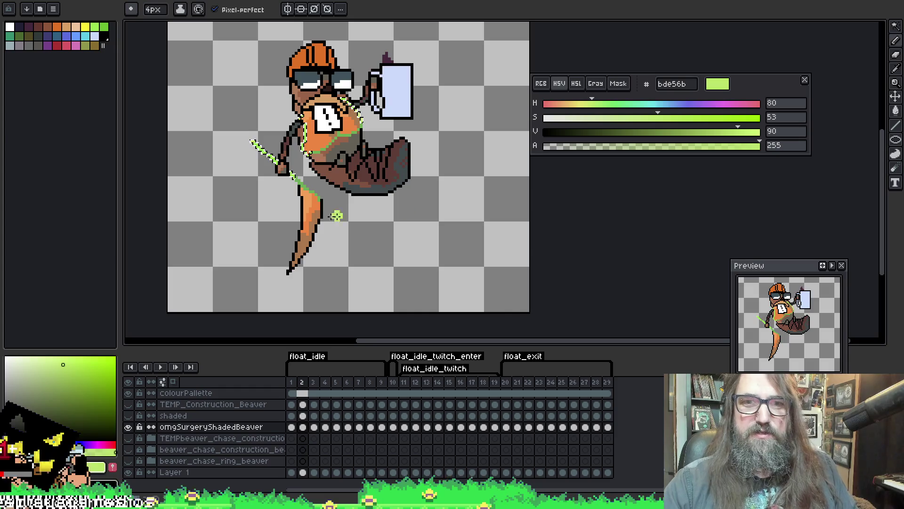
# Recolour frames 3 and 4's green highlights in #bde56b, then save the file.
pyautogui.press('.')
pyautogui.press('w')
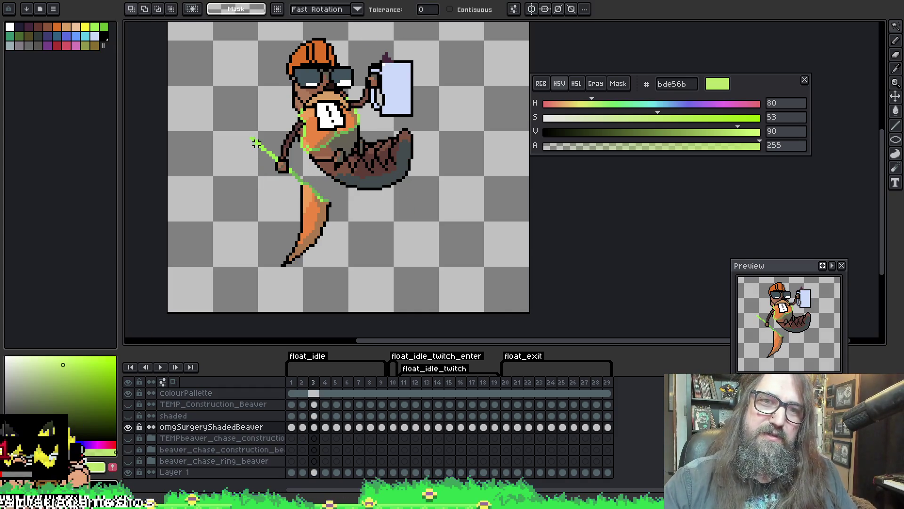
pyautogui.press('b')
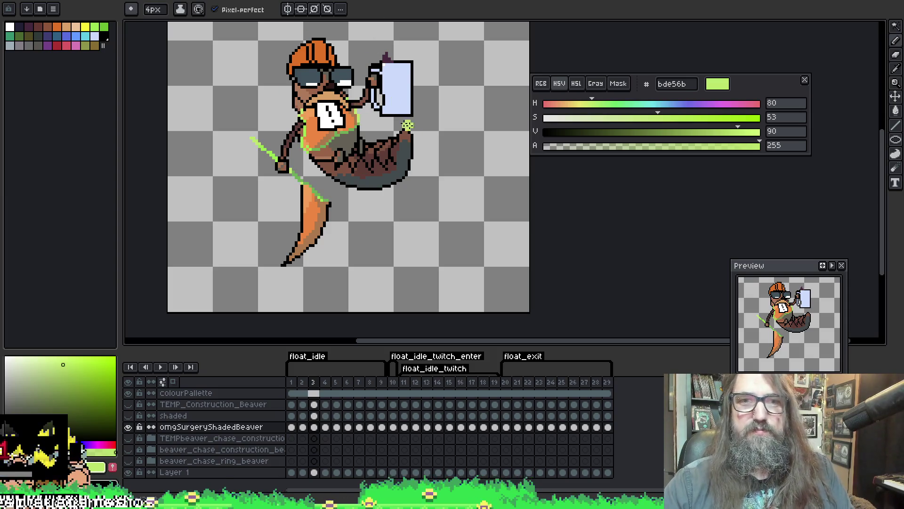
pyautogui.press('.')
pyautogui.press('w')
pyautogui.press('b')
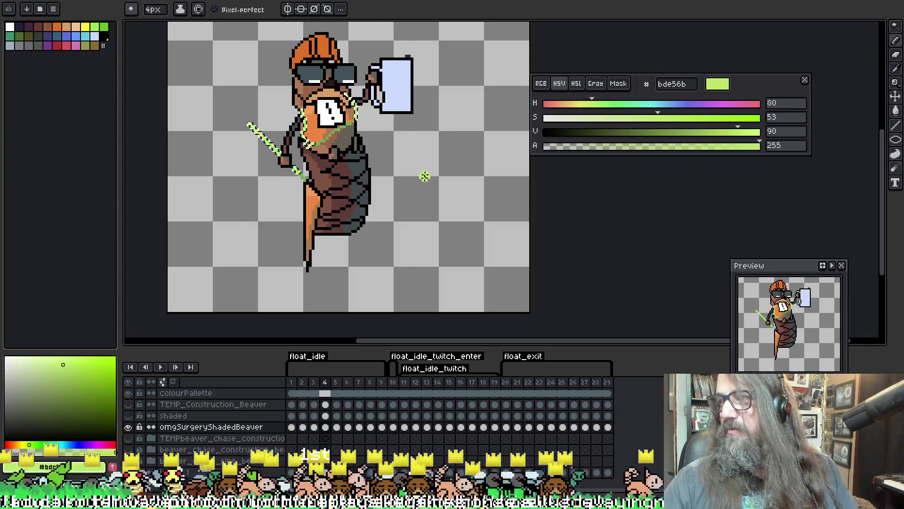
pyautogui.hotkey('ctrl', 's')
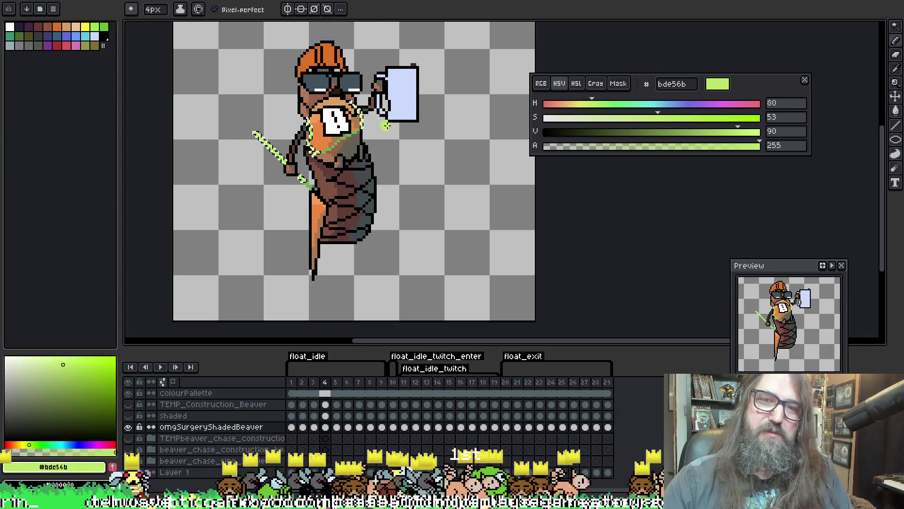
# Repaint frame 5's stick and strap highlights in #bde56b.
pyautogui.press('Right')
pyautogui.press('w')
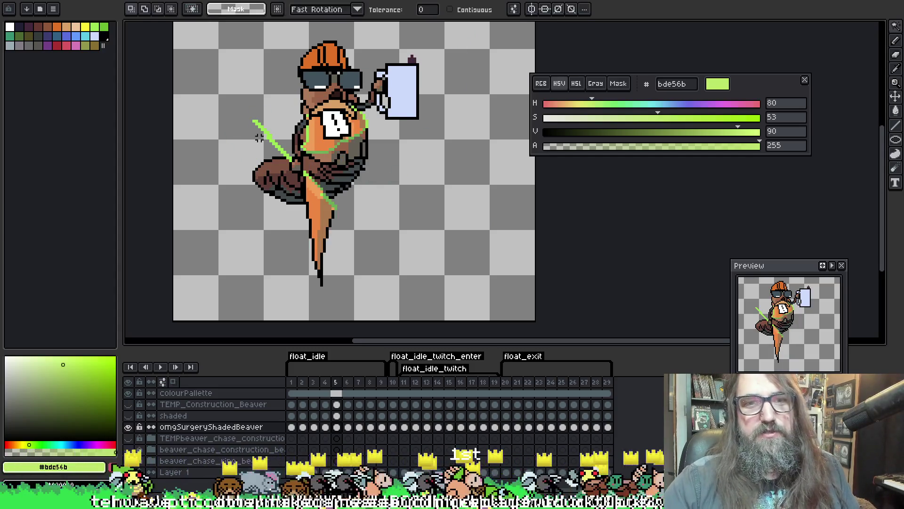
pyautogui.press('b')
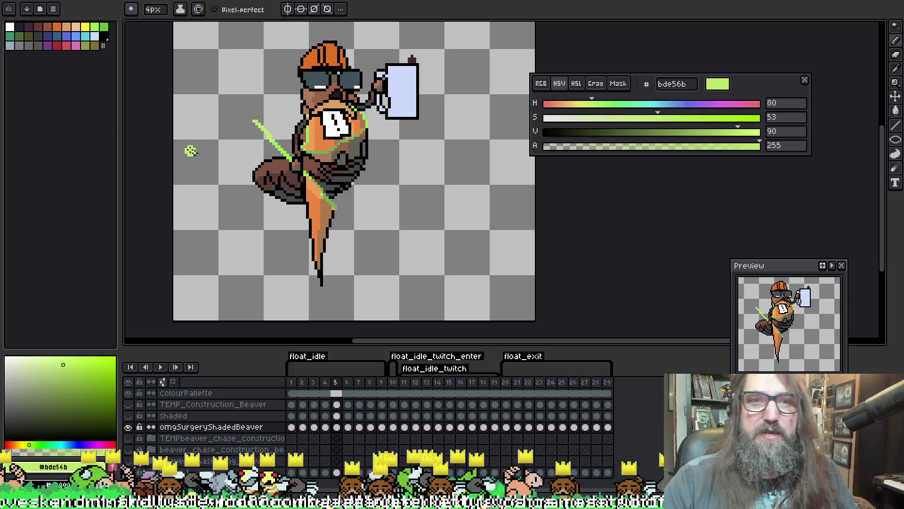
# On frame 6, select the green strap and stick lines and repaint them #bde56b.
pyautogui.press('w')
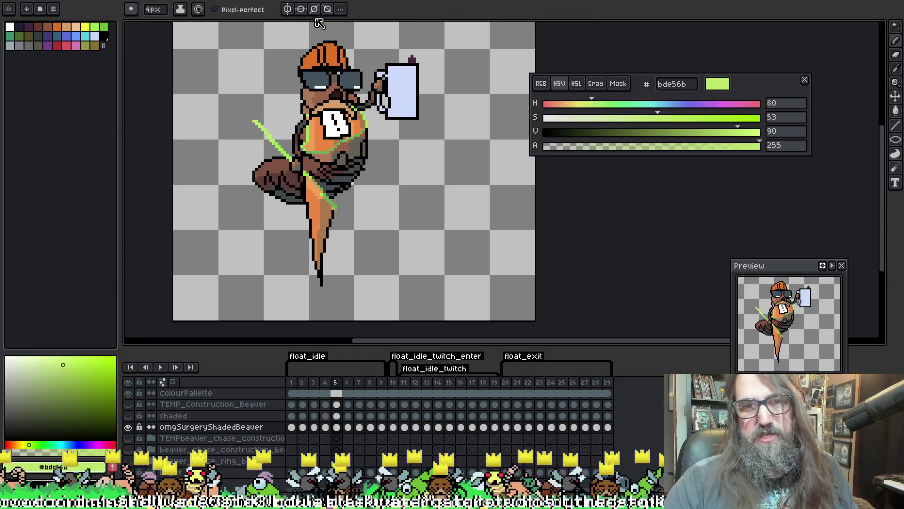
pyautogui.press('.')
pyautogui.press('p')
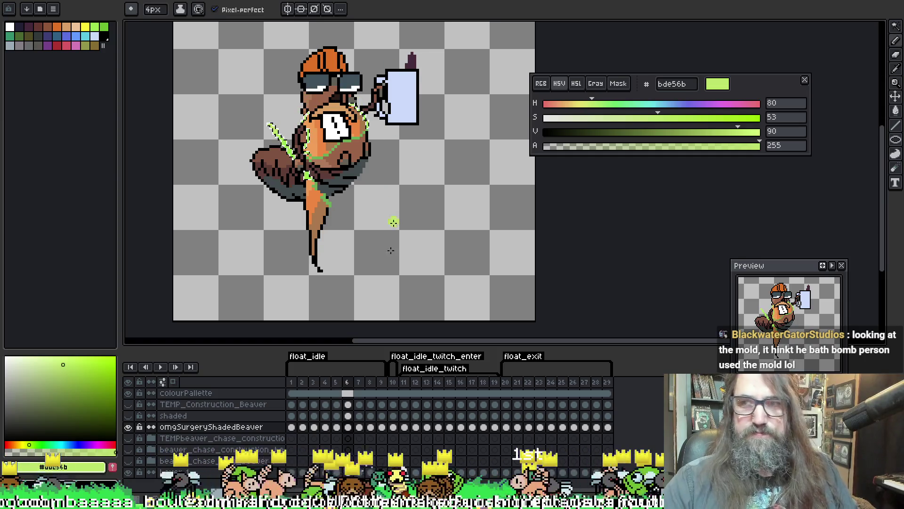
pyautogui.press('ctrl')
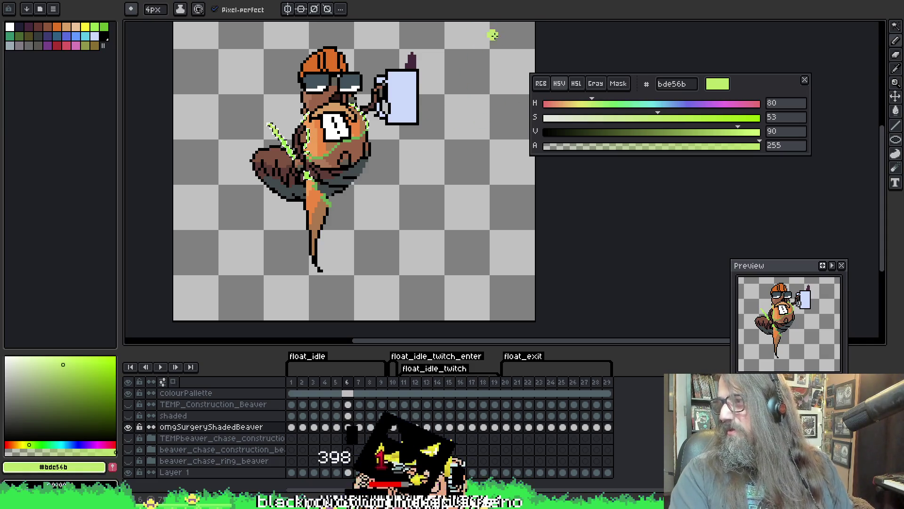
pyautogui.press('w')
pyautogui.click(363, 112)
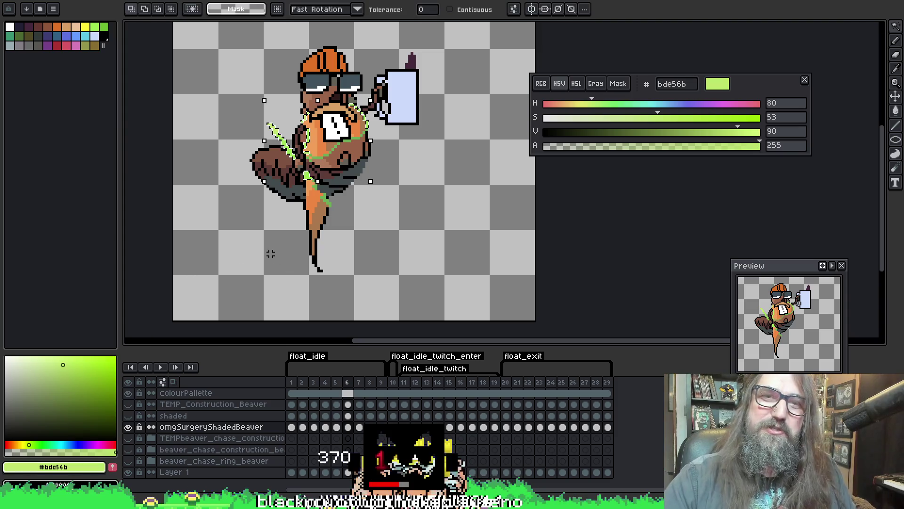
pyautogui.press('b')
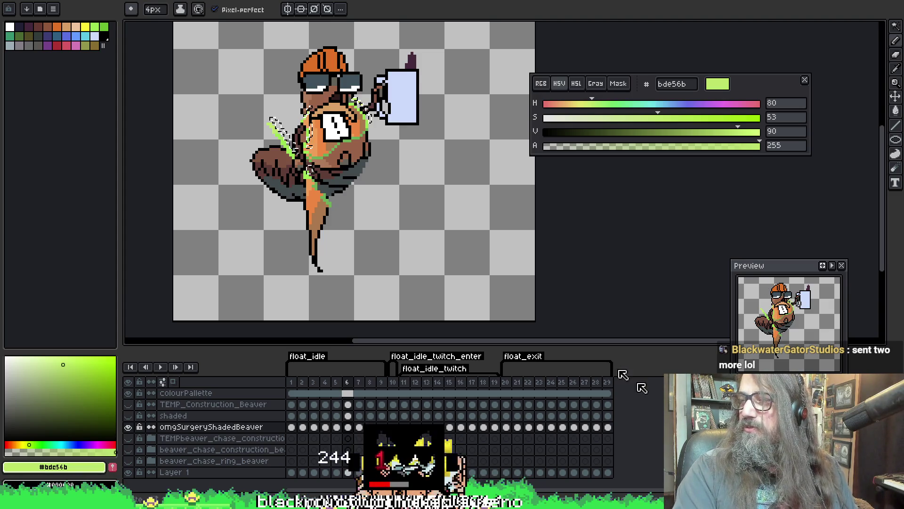
# Repaint frame 7's green highlights in #bde56b, then advance to frame 8.
pyautogui.moveTo(382, 173); pyautogui.dragTo(365, 189)
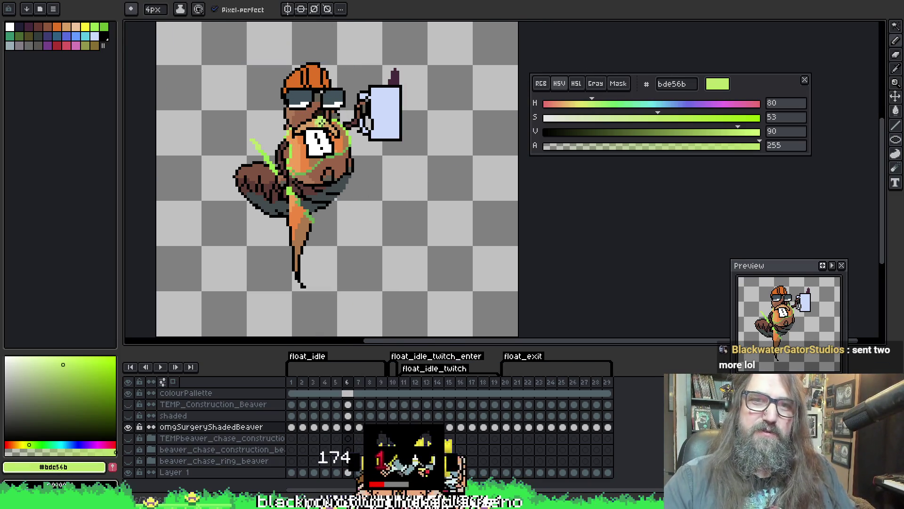
pyautogui.press('q')
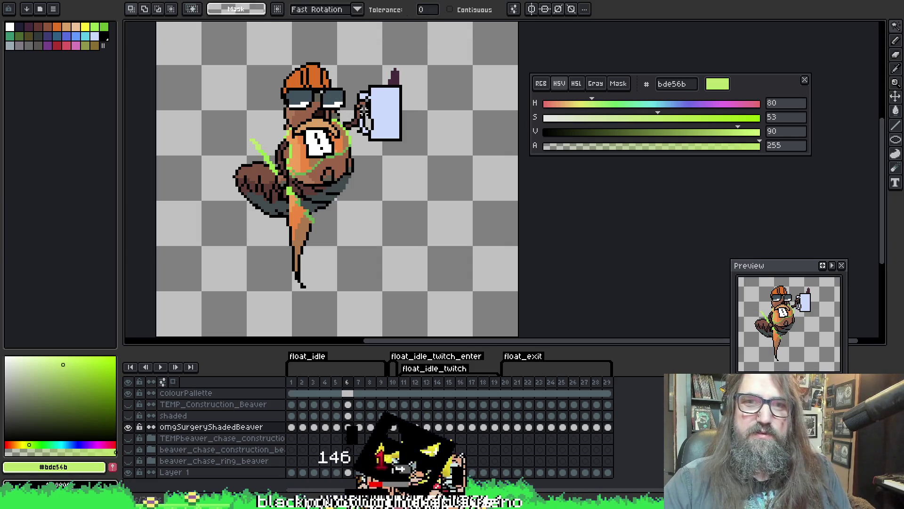
pyautogui.press('Right')
pyautogui.press('b')
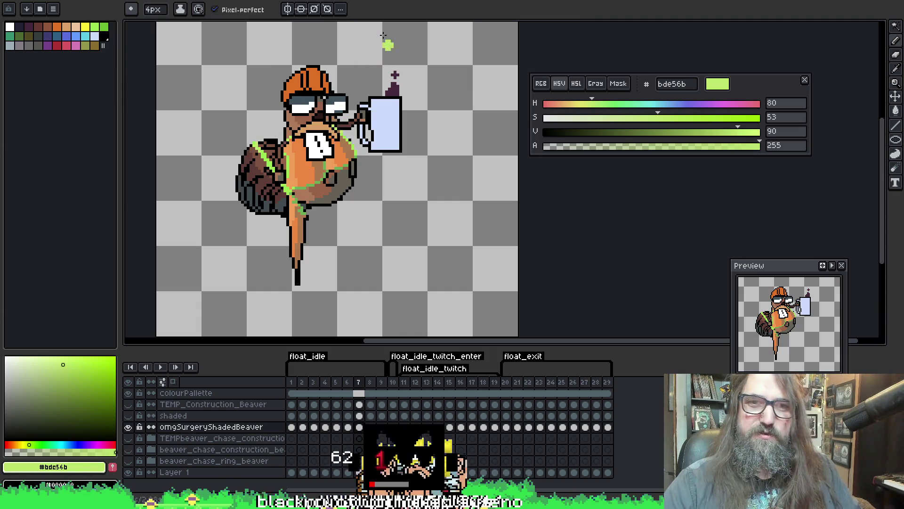
pyautogui.press('Right')
pyautogui.press('w')
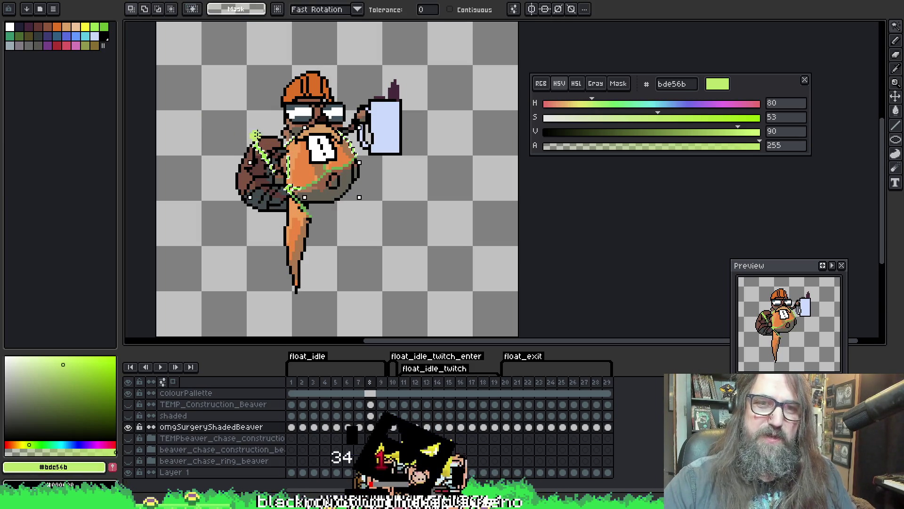